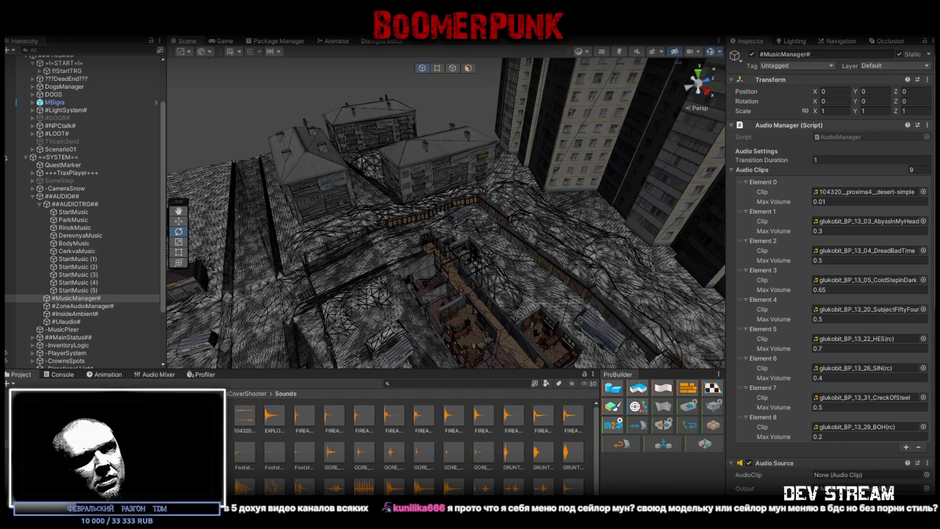
- Bring the Chrome window with the YouTube dev stream forward and pause the video
key(alt+Tab)
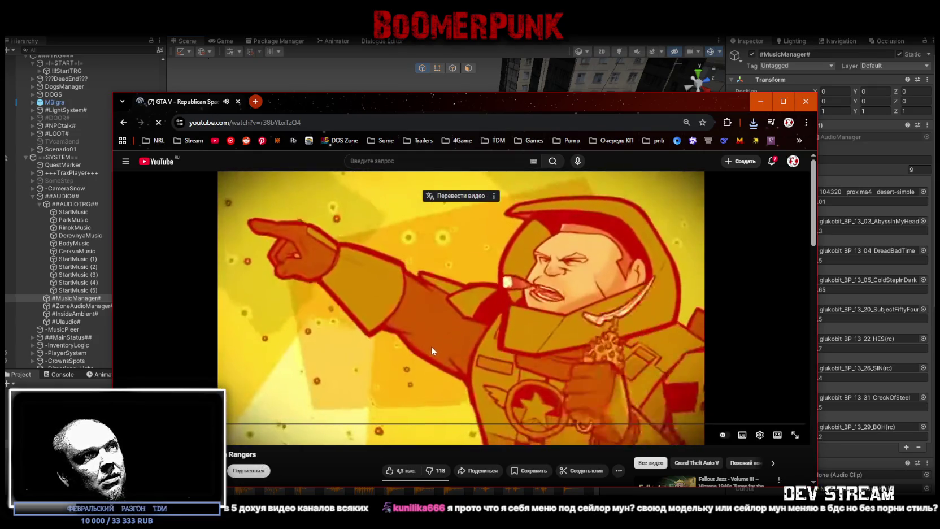
key(space)
- Leave the YouTube stream paused and switch back to the Unity editor
drag(331, 111, 331, 116)
key(alt+Tab)
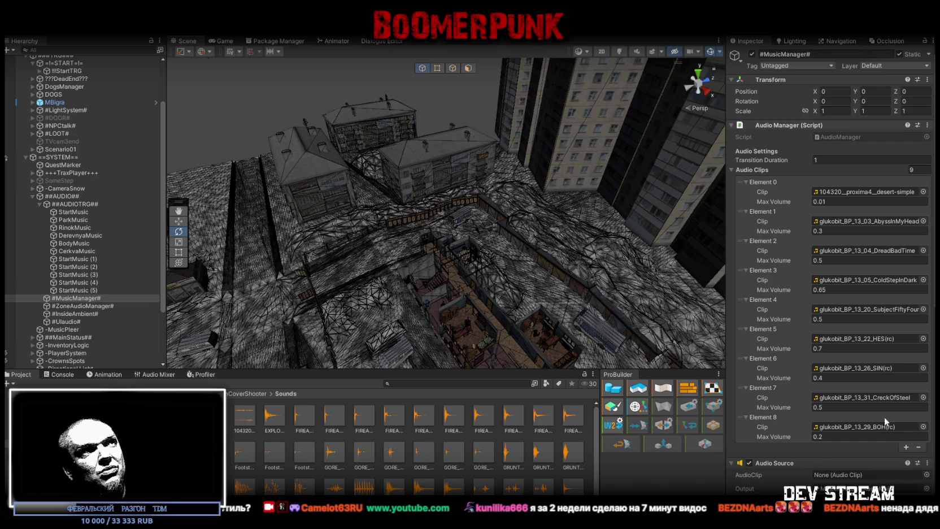
- Orbit the Scene view over the city buildings
mouse_move(496, 290)
mouse_down()
mouse_move(563, 280)
mouse_move(541, 273)
mouse_up()
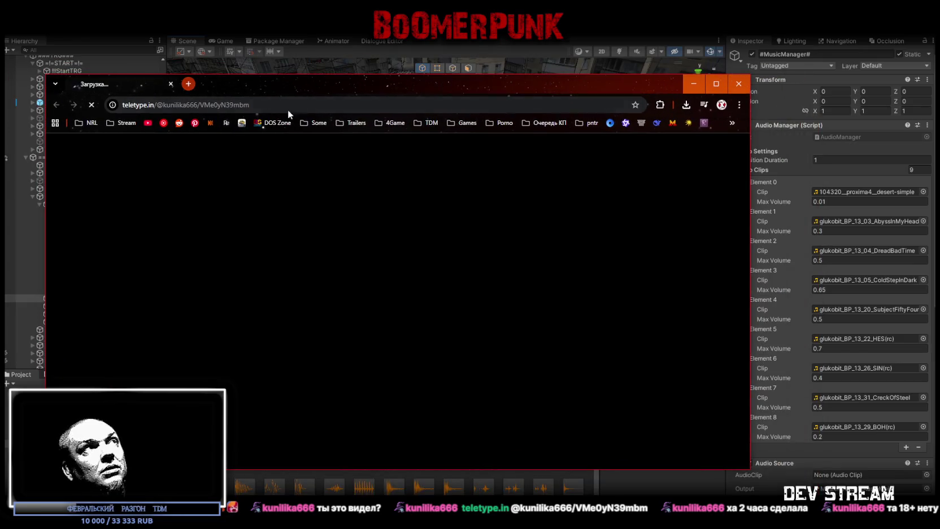
- Move the Chrome window aside and close the loading teletype.in page
drag(305, 86, 355, 95)
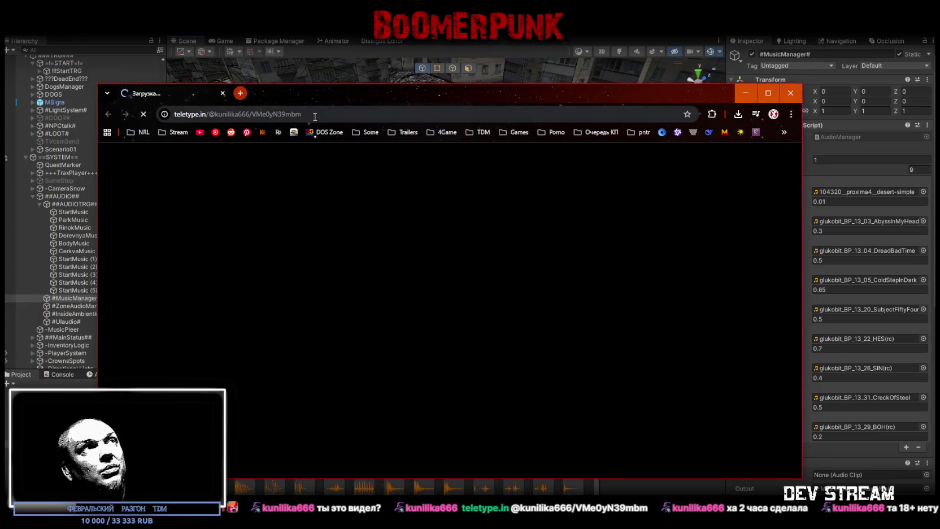
key(ctrl+w)
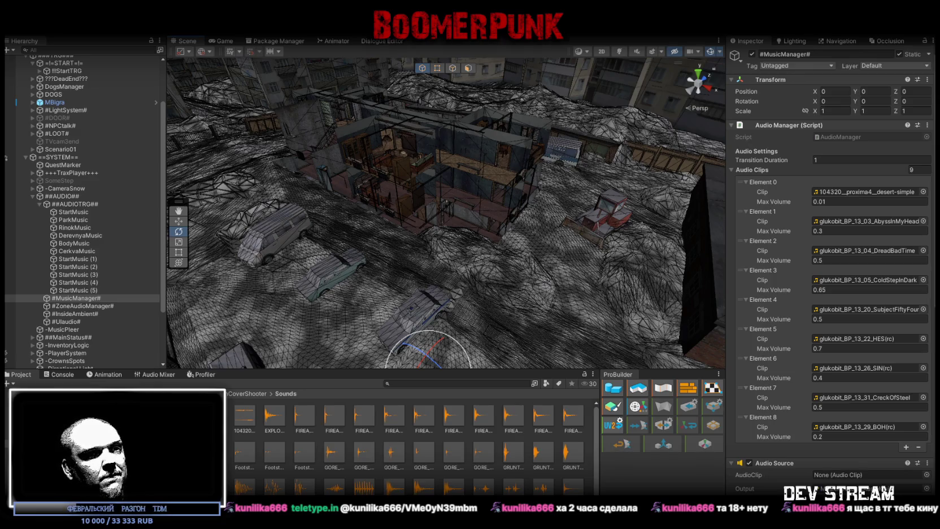
- Switch from Unity to FL Studio's empty Pattern 1 playlist
key(alt+Tab)
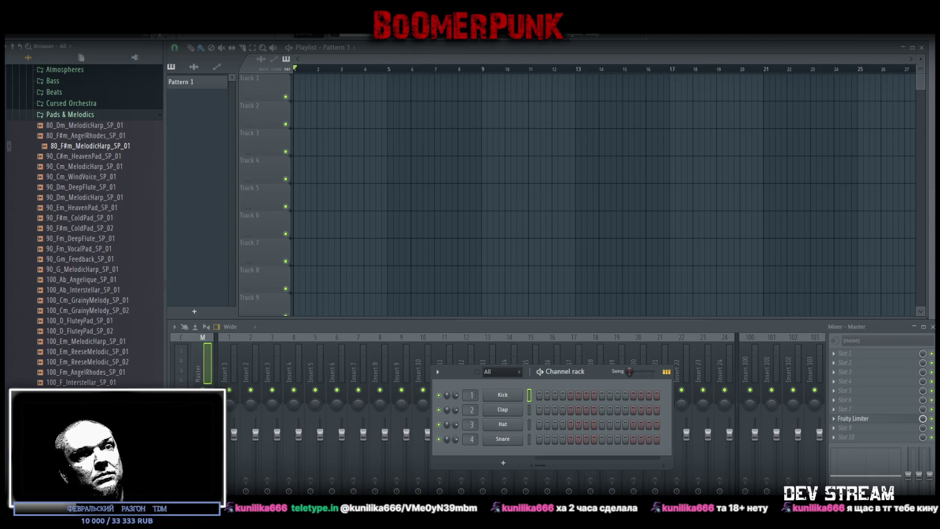
- Place the road-traffic noise sample on Track 1, delete stray copies on Tracks 2–3, and open its settings
drag(445, 100, 360, 106)
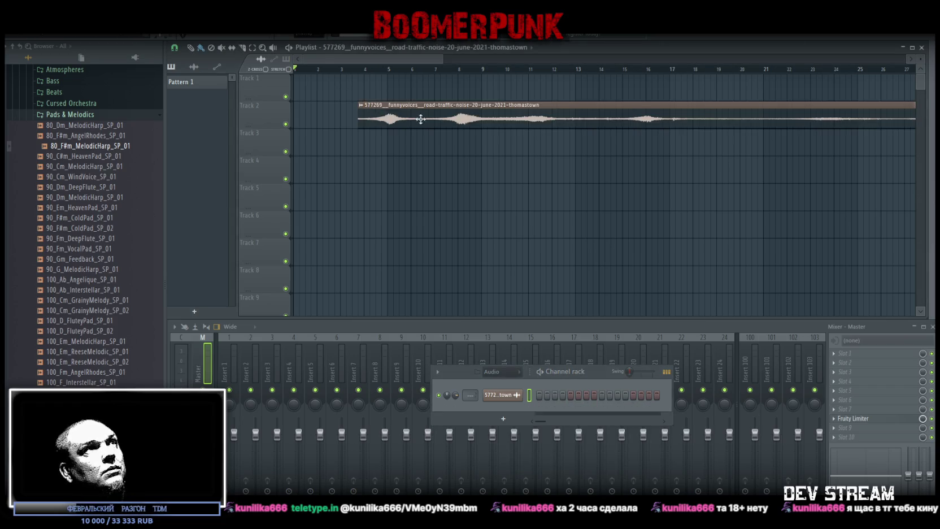
scroll(350, 73, down, 5)
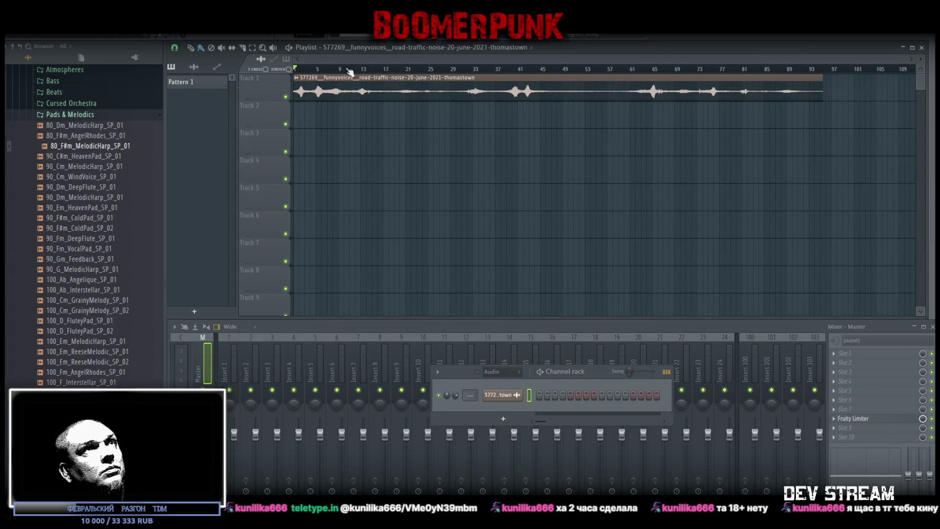
click(295, 117)
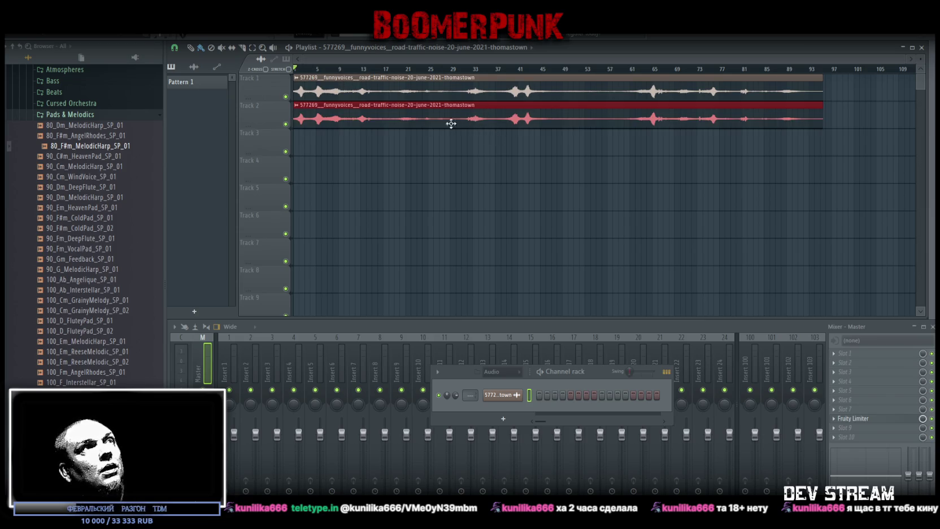
click(295, 145)
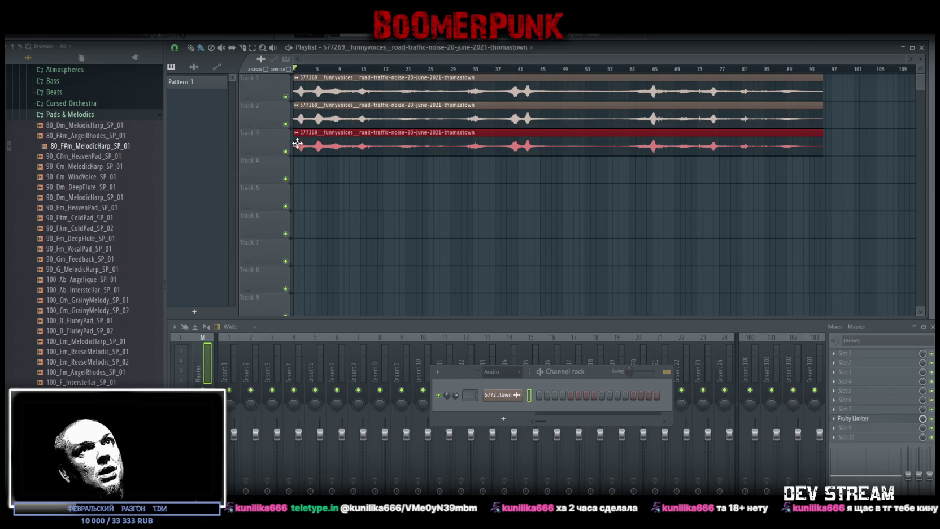
right_click(467, 148)
right_click(473, 122)
double_click(469, 91)
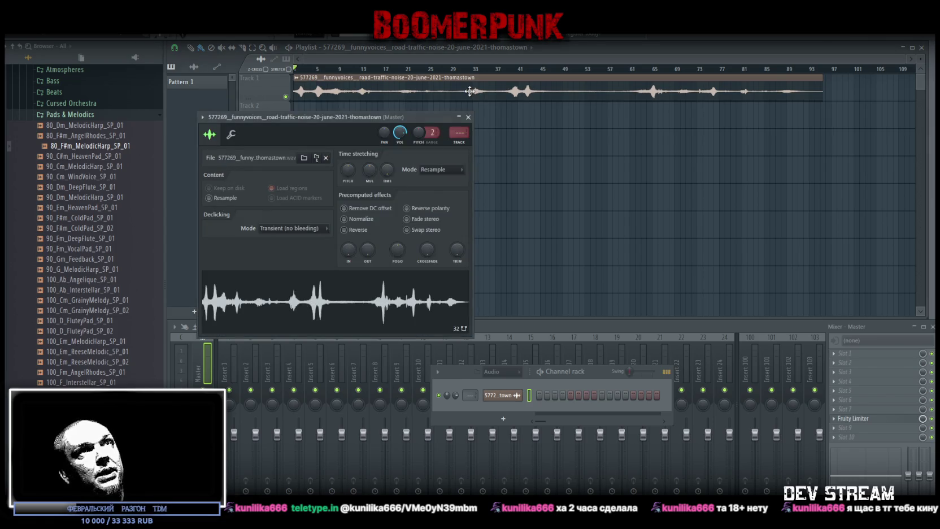
- Stretch the Track 1 traffic sample slightly longer with the MUL knob, then close its settings
mouse_move(367, 167)
mouse_down()
mouse_move(367, 152)
mouse_move(390, 172)
mouse_up()
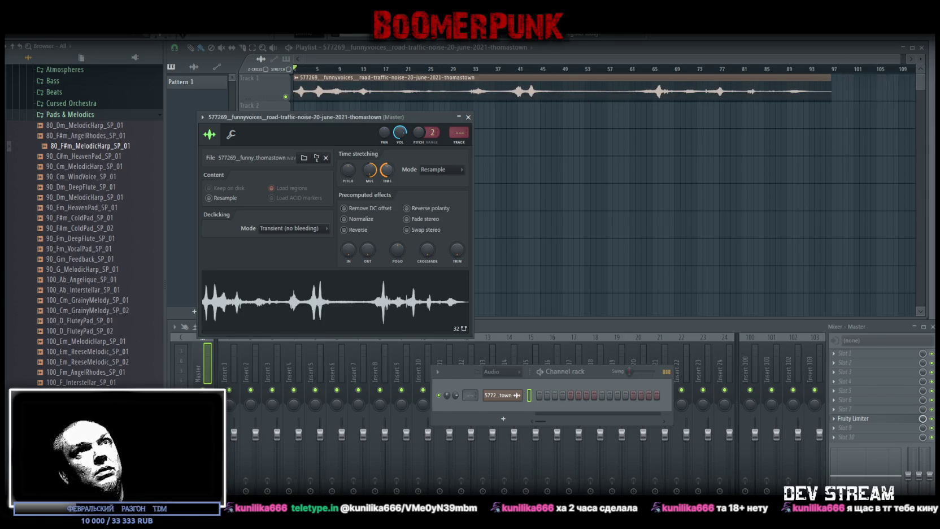
mouse_move(352, 120)
mouse_down()
mouse_move(452, 210)
mouse_move(509, 215)
mouse_up()
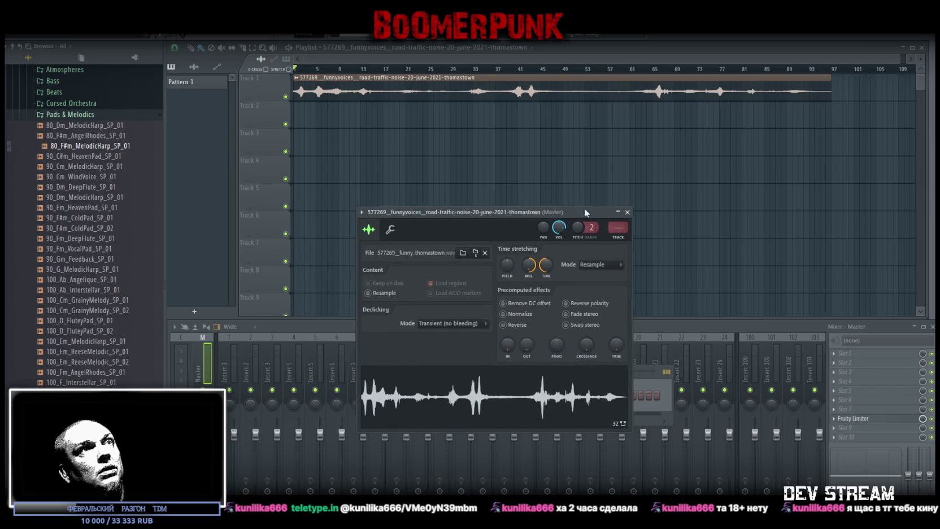
click(627, 212)
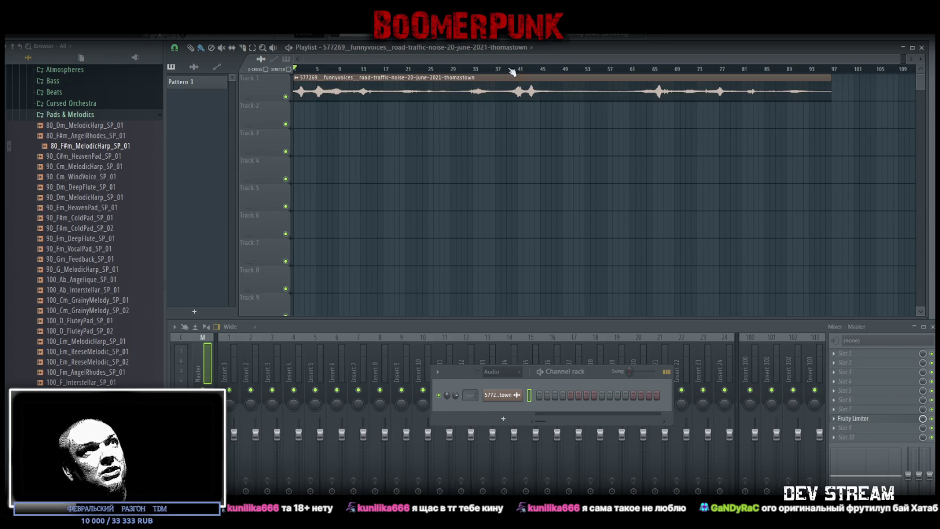
- Copy the traffic clip to Tracks 2 and 3, halve each, and join them back to back on Track 2
click(299, 122)
click(302, 141)
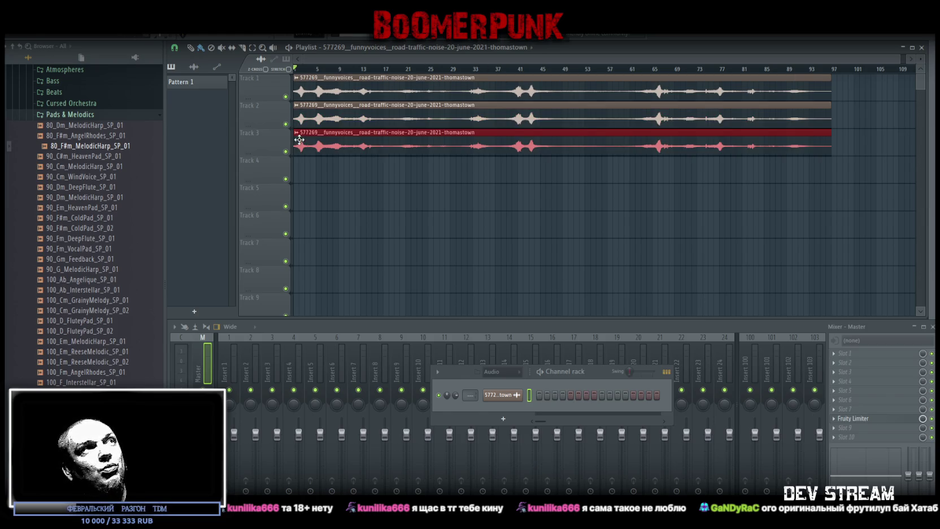
drag(831, 120, 562, 119)
mouse_move(294, 146)
mouse_down()
mouse_move(577, 144)
mouse_move(562, 145)
mouse_up()
mouse_move(619, 141)
mouse_down()
mouse_move(350, 141)
mouse_move(619, 118)
mouse_up()
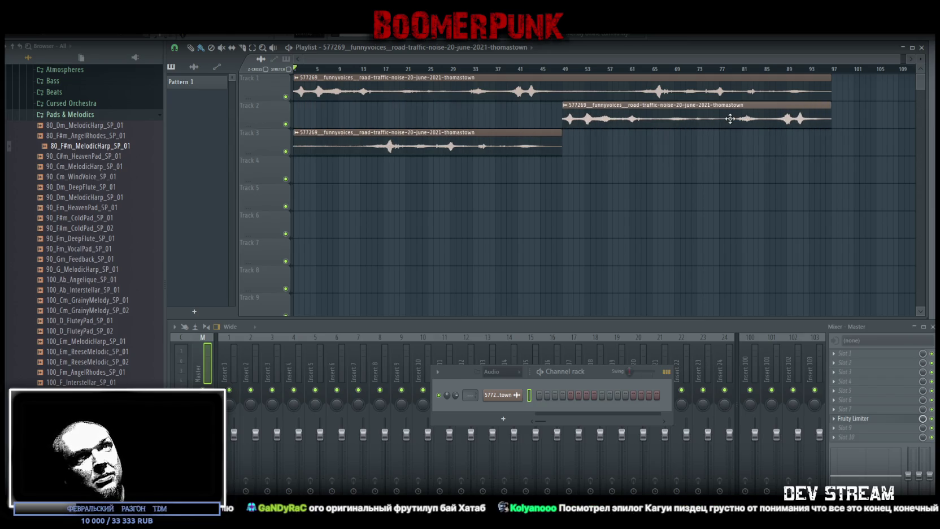
drag(535, 142, 527, 106)
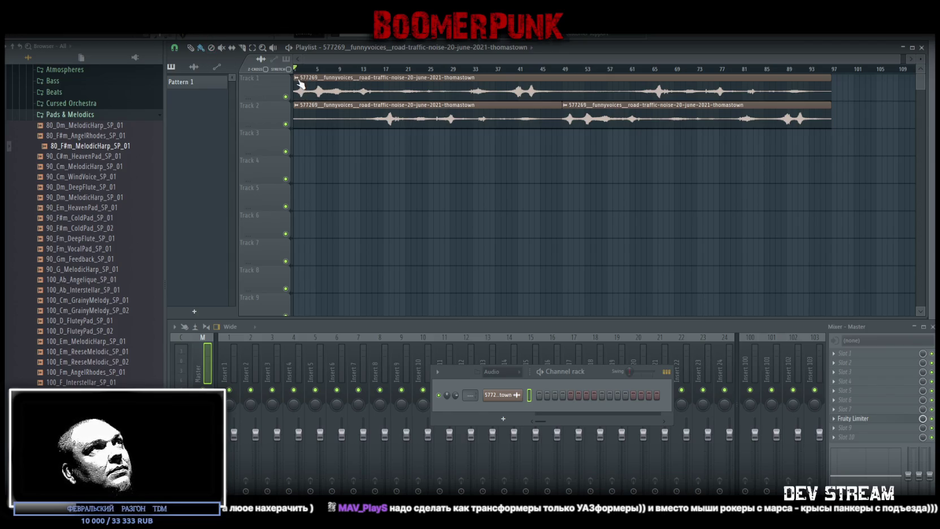
- Make the Track 1 clip a unique '#2' channel and raise its pitch
click(298, 81)
click(388, 95)
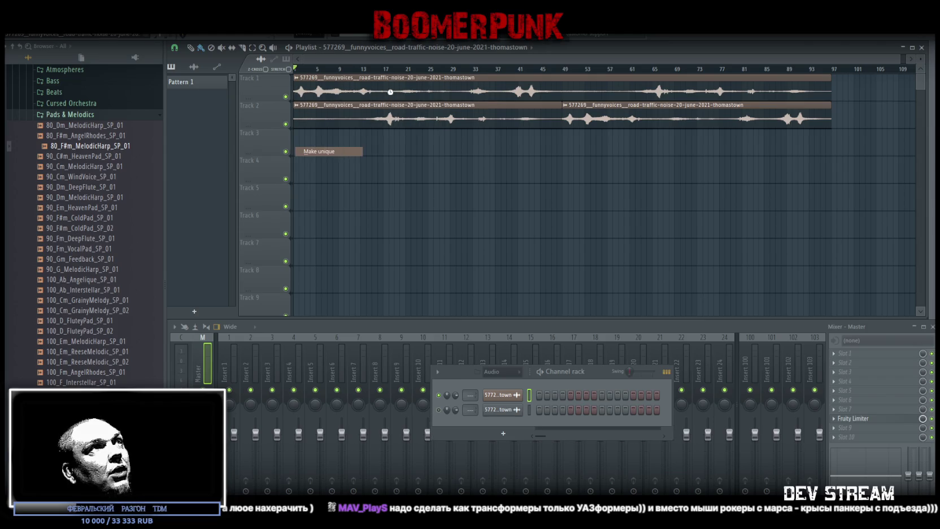
double_click(388, 90)
drag(361, 184, 361, 194)
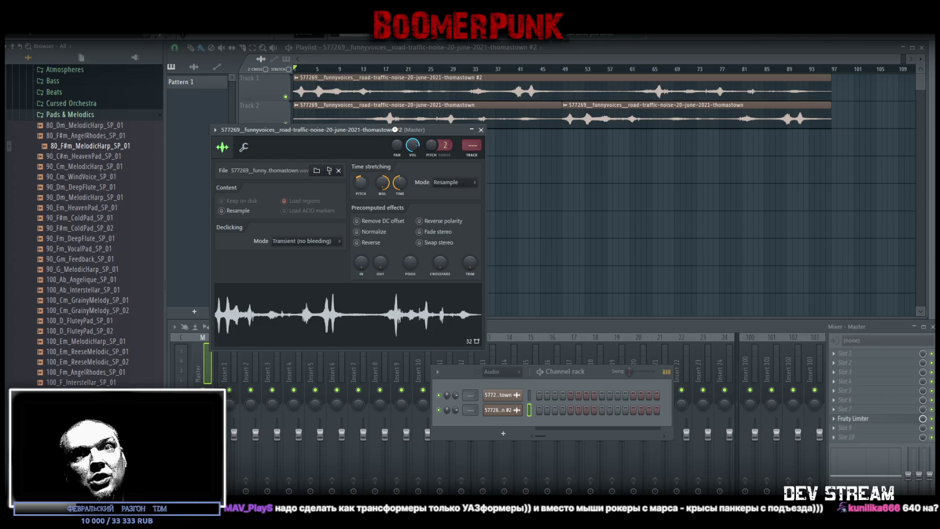
scroll(451, 182, up, 1)
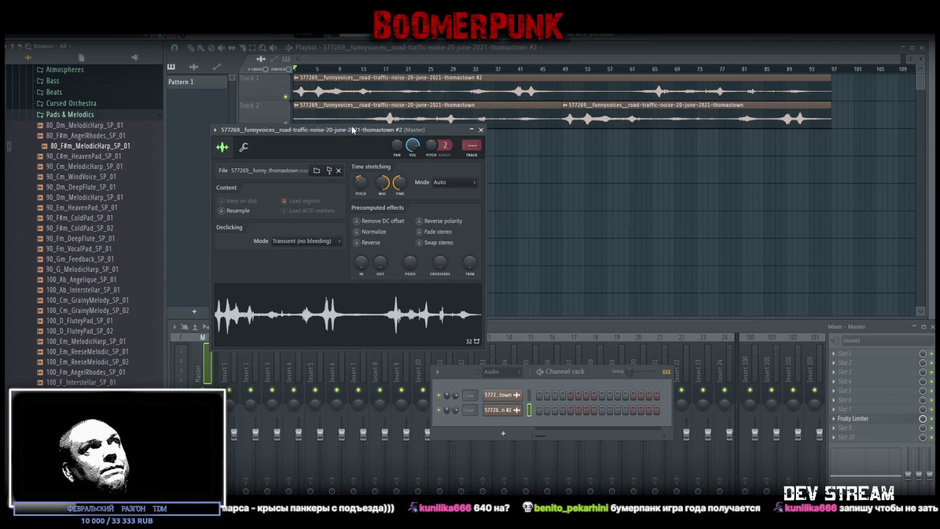
- Play the traffic arrangement and collapse the sample settings window to reveal the mixer
mouse_move(354, 129)
mouse_down()
mouse_move(417, 208)
mouse_move(436, 215)
mouse_up()
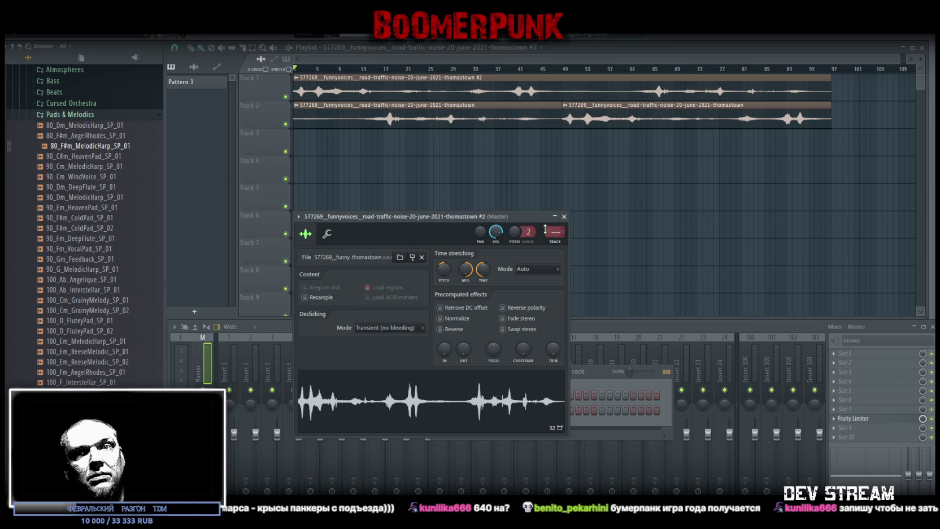
mouse_move(524, 218)
mouse_down()
mouse_move(462, 247)
mouse_move(399, 253)
mouse_move(399, 305)
mouse_up()
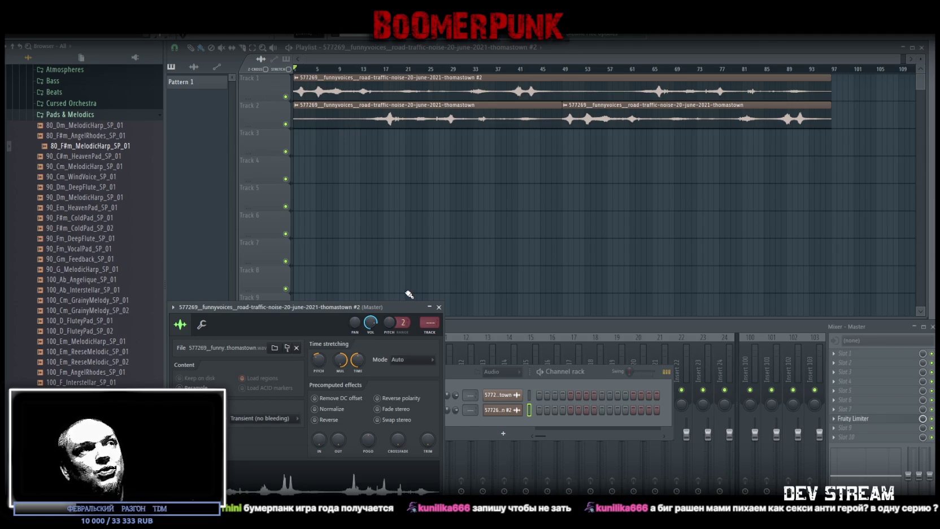
mouse_move(394, 306)
mouse_down()
mouse_move(384, 263)
mouse_move(376, 277)
mouse_move(408, 297)
mouse_move(395, 316)
mouse_move(408, 245)
mouse_move(393, 47)
mouse_move(473, 219)
mouse_move(397, 307)
mouse_up()
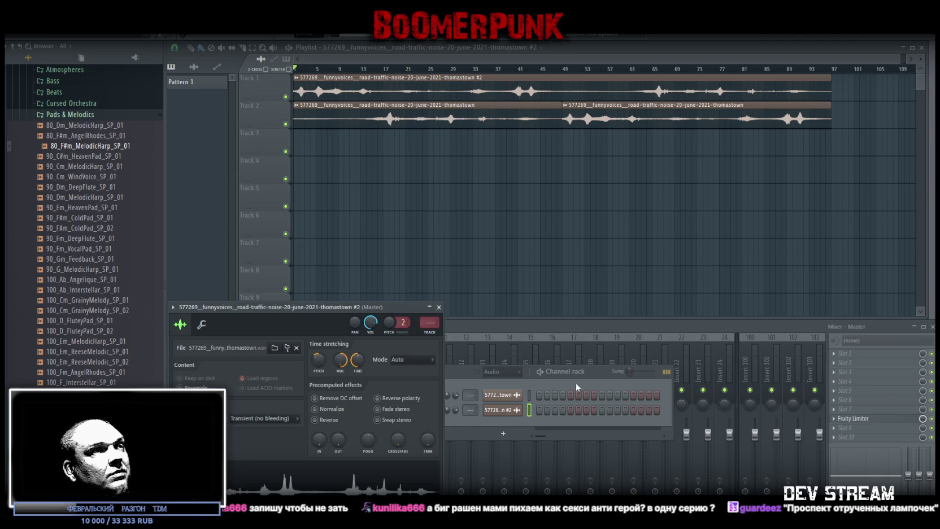
key(space)
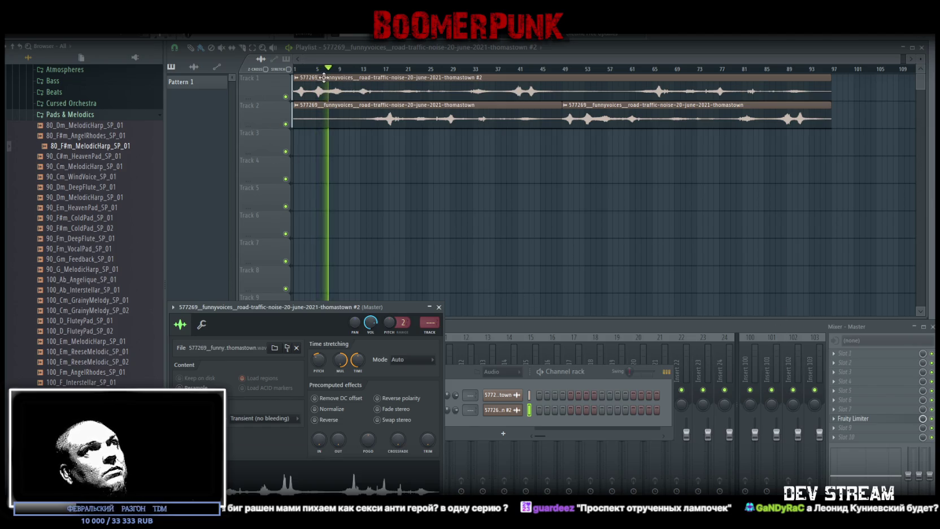
drag(351, 307, 386, 262)
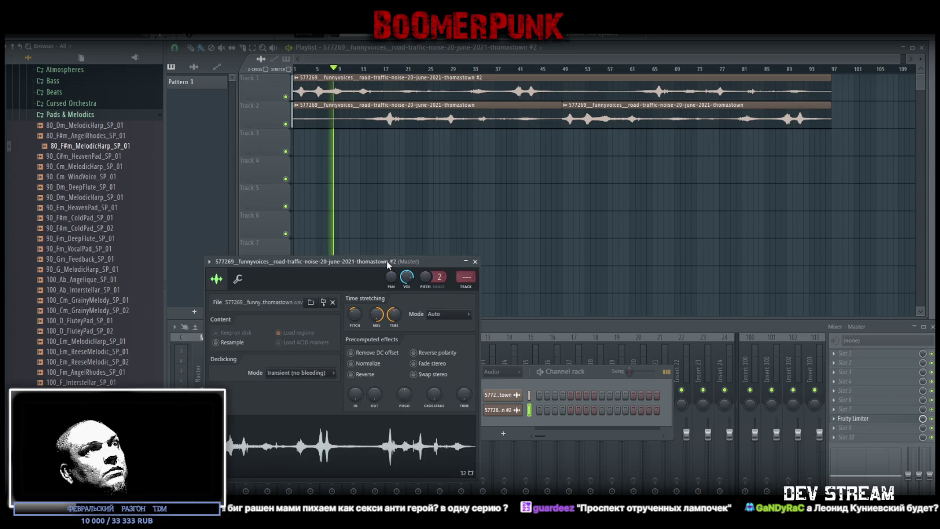
click(466, 261)
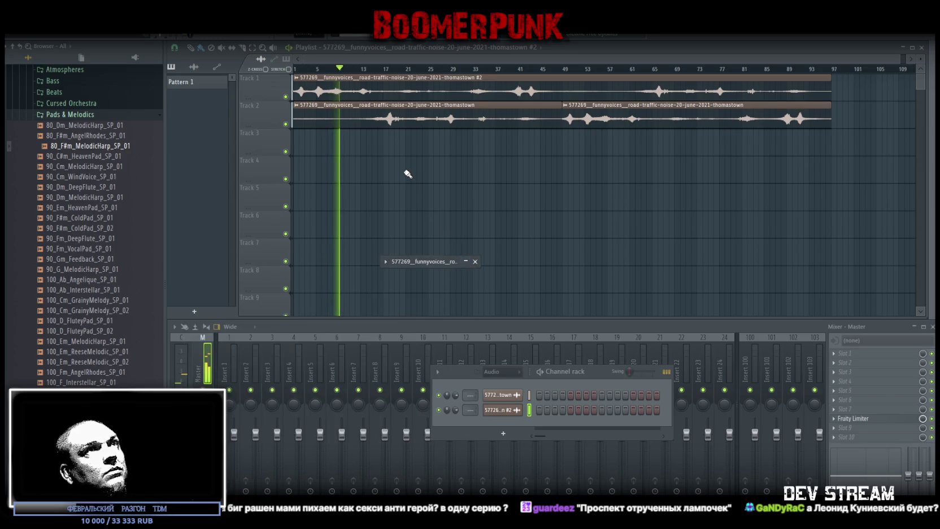
- Load the Effector plugin into Slot 1 of the Master mixer channel
click(204, 340)
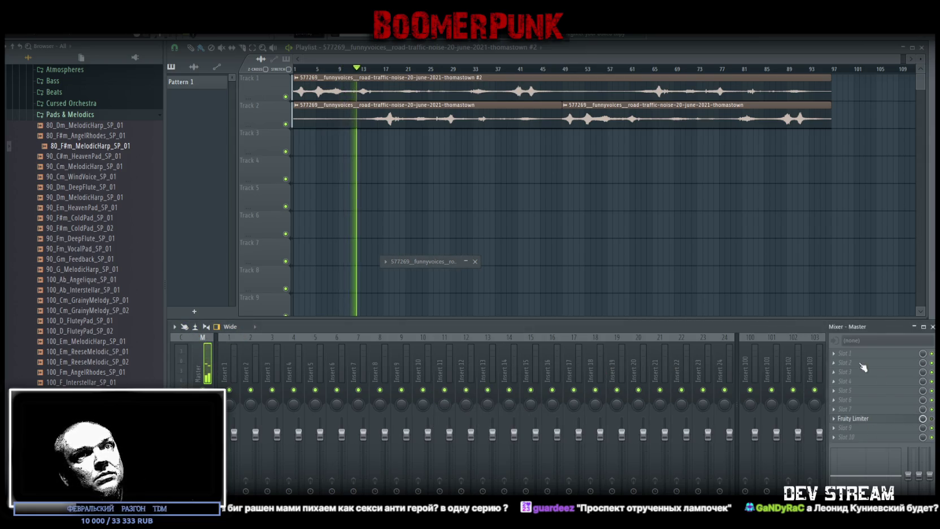
click(845, 357)
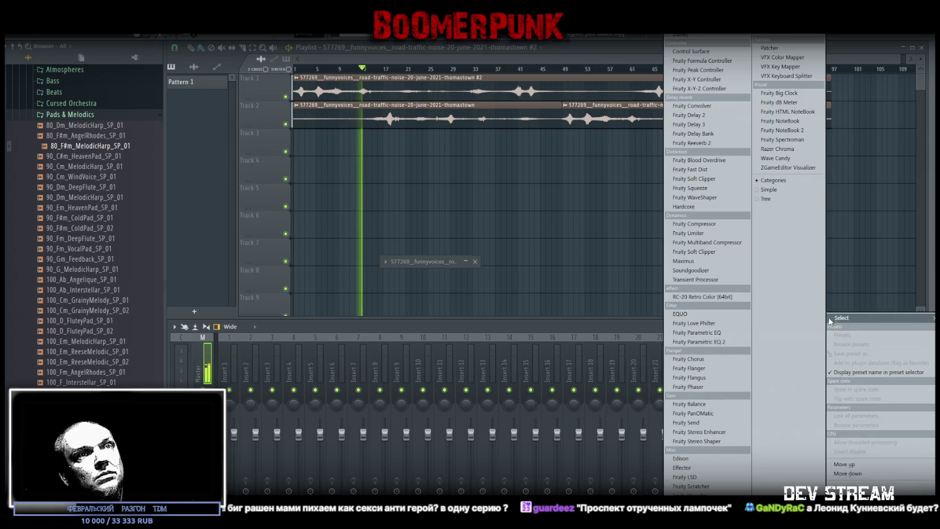
click(711, 467)
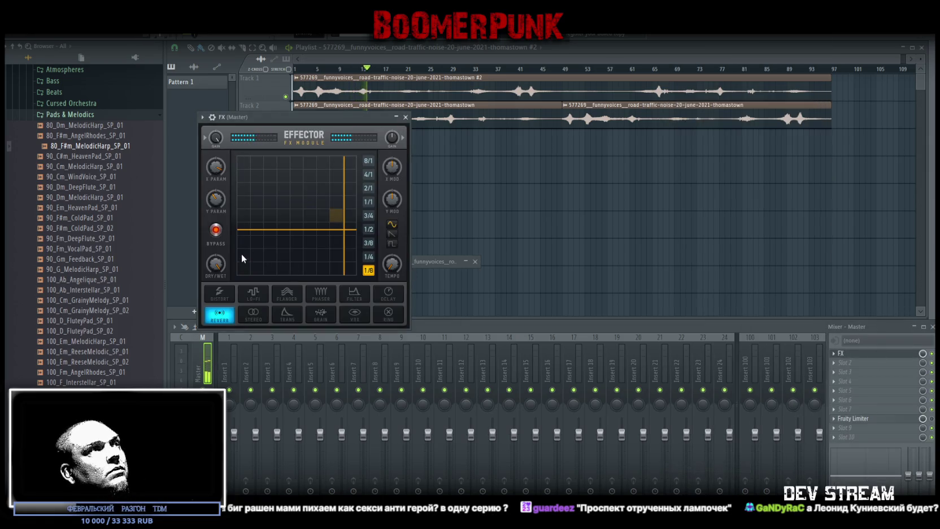
- Un-bypass Effector, select its FILTER effect, and set the filter position on the XY pad
click(216, 230)
click(355, 293)
drag(318, 116, 547, 258)
mouse_move(566, 387)
mouse_down()
mouse_move(496, 404)
mouse_move(510, 390)
mouse_move(514, 408)
mouse_move(512, 399)
mouse_move(527, 395)
mouse_move(513, 397)
mouse_up()
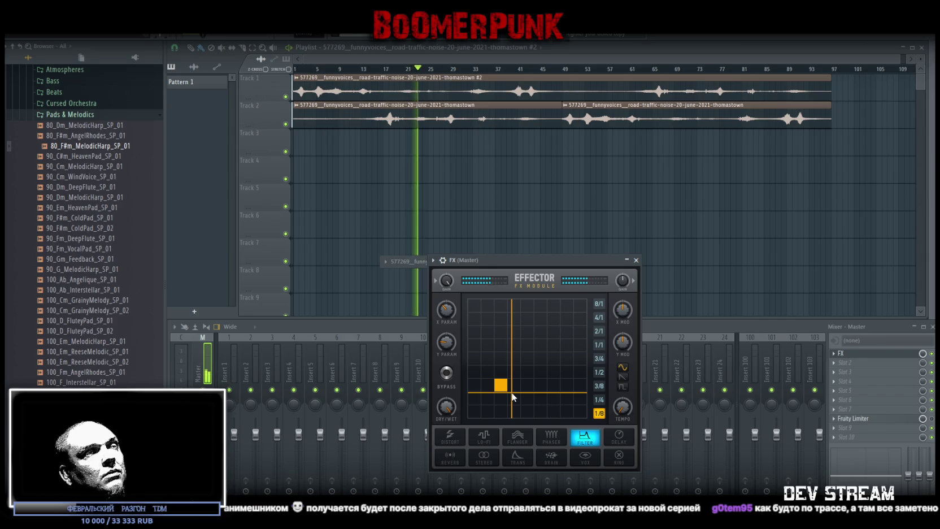
drag(511, 393, 514, 394)
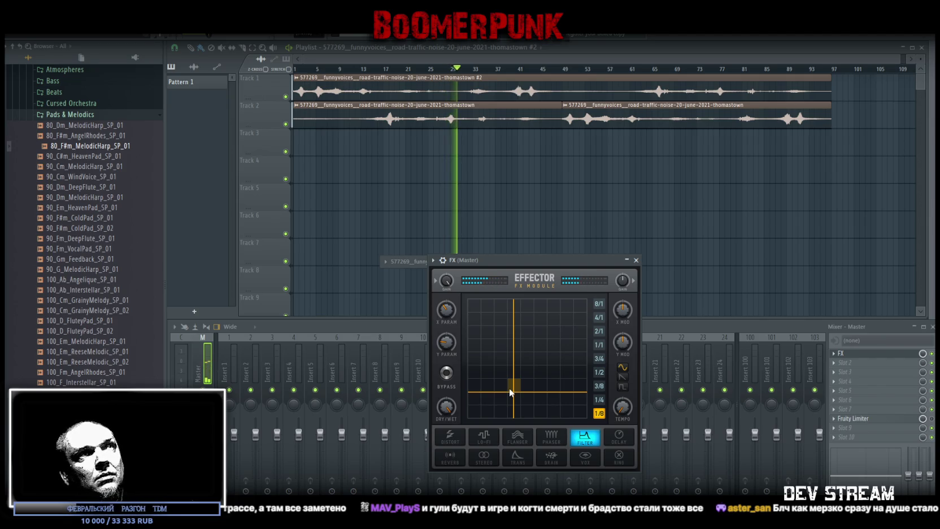
- Nudge the Master Effector's XY filter crosshair slightly right and up while the song plays
drag(509, 387, 518, 394)
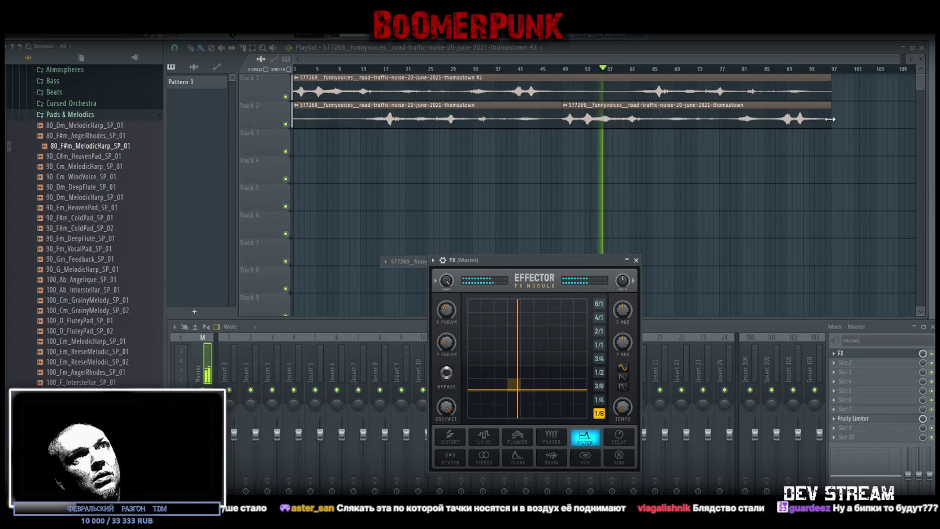
click(831, 119)
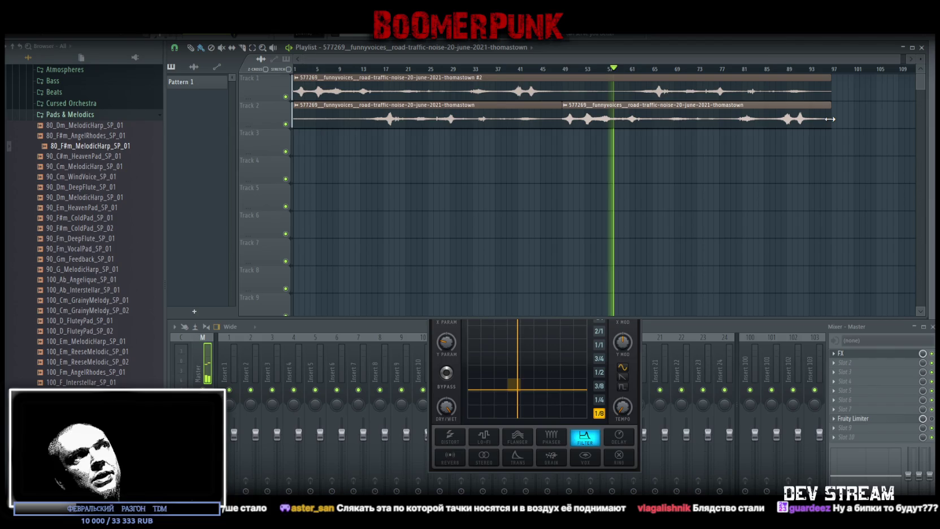
- Trim, lengthen and slide the two Track 2 traffic-noise clips so they butt end to end, then stop playback
mouse_move(830, 120)
mouse_down()
mouse_move(703, 120)
mouse_move(811, 121)
mouse_up()
mouse_move(562, 122)
mouse_down()
mouse_move(622, 122)
mouse_move(528, 122)
mouse_move(626, 120)
mouse_move(615, 120)
mouse_up()
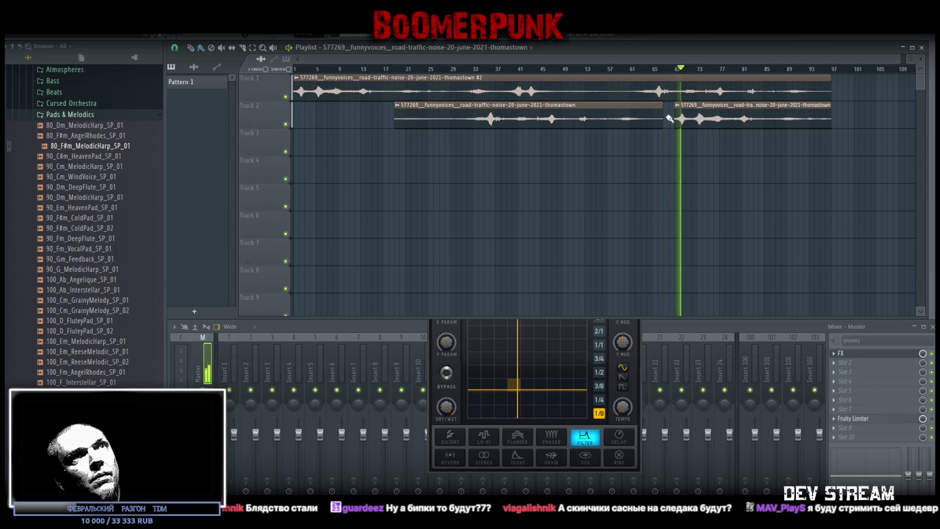
drag(832, 121, 788, 121)
drag(722, 117, 767, 117)
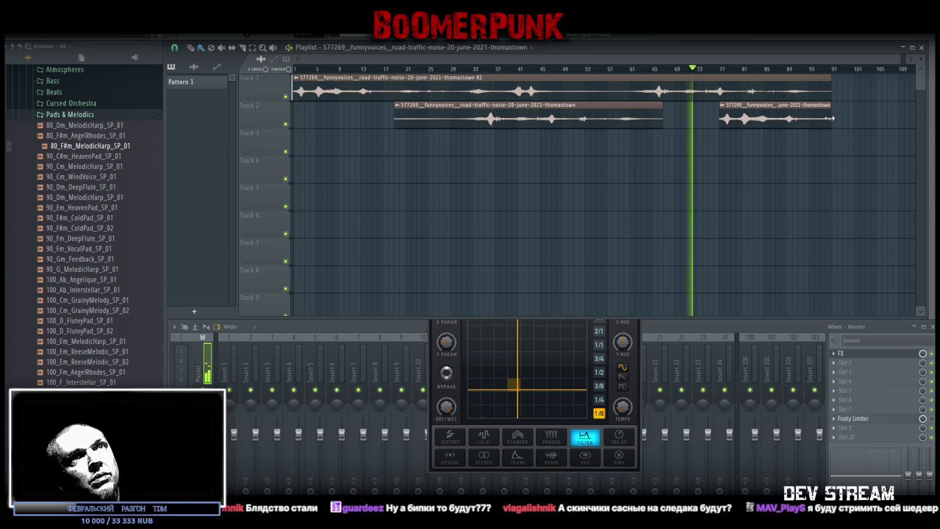
drag(630, 120, 670, 119)
mouse_move(447, 113)
mouse_down()
mouse_move(465, 113)
mouse_move(287, 115)
mouse_up()
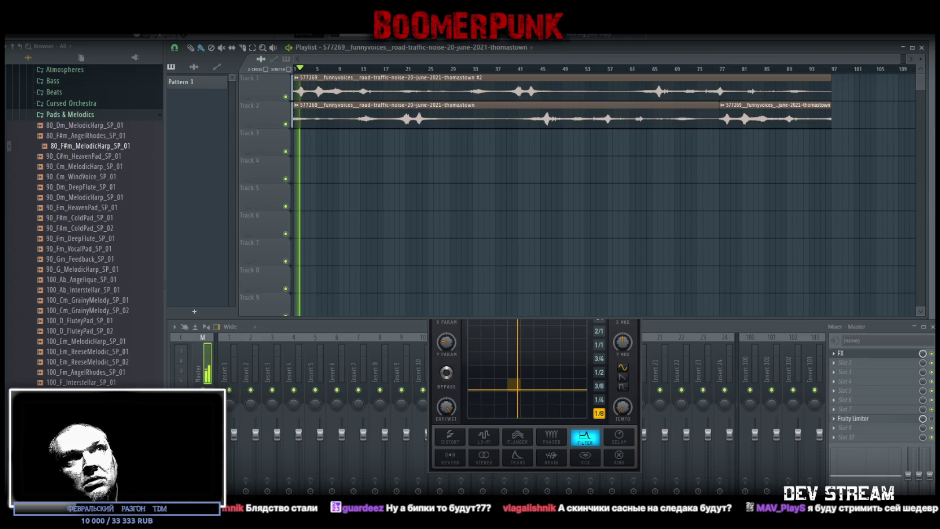
key(space)
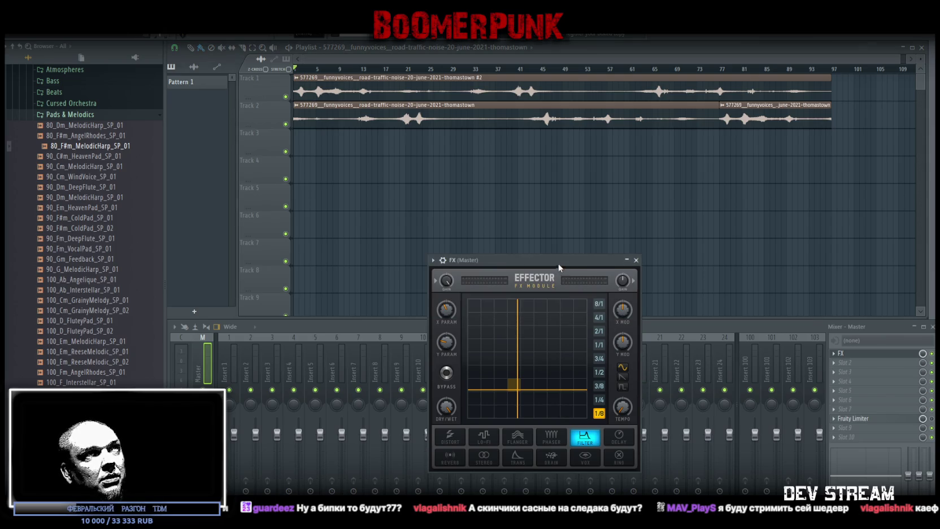
- Move the Master Effector window to the lower left over the mixer, then close it
drag(559, 267, 578, 288)
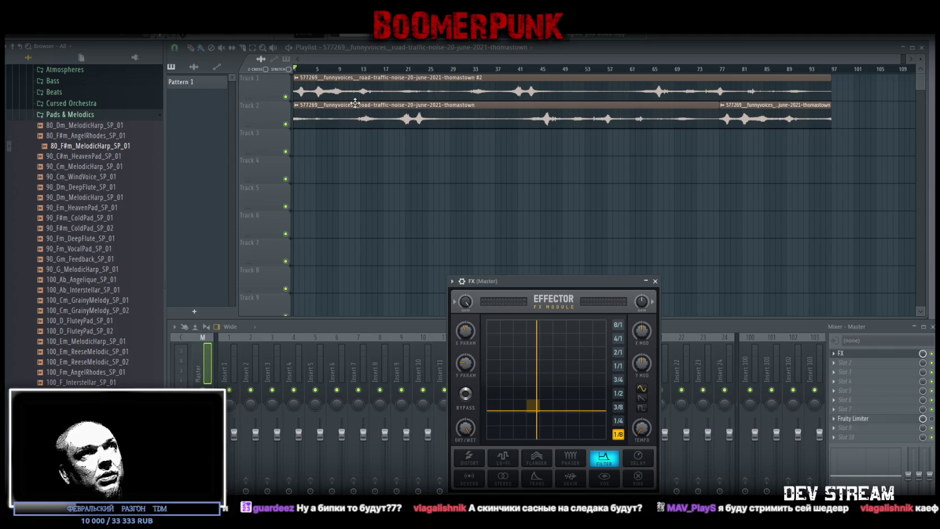
click(318, 85)
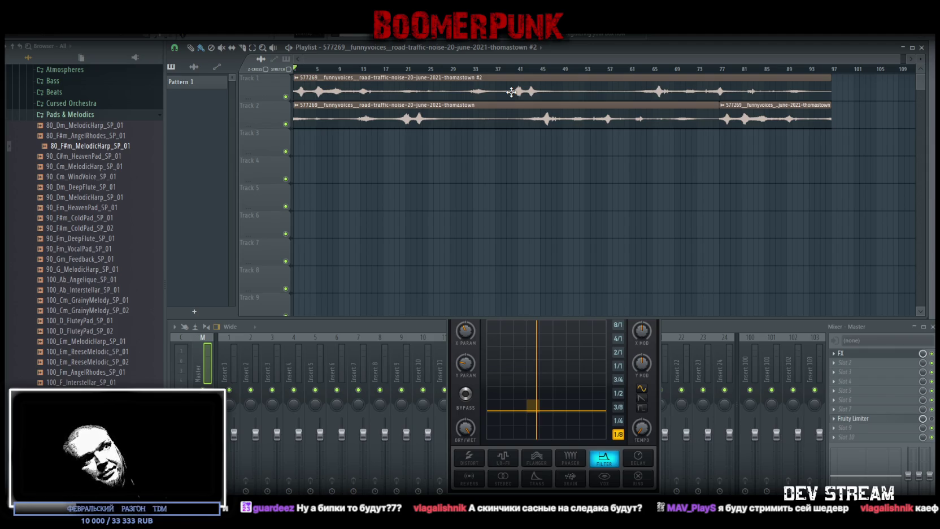
click(657, 372)
mouse_move(580, 281)
mouse_down()
mouse_move(367, 321)
mouse_move(301, 318)
mouse_up()
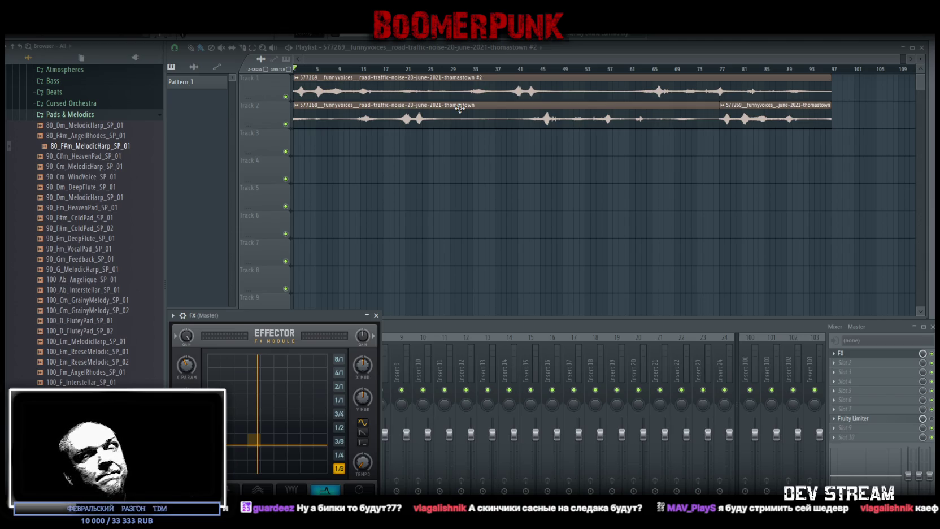
mouse_move(264, 316)
mouse_down()
mouse_move(299, 299)
mouse_move(262, 313)
mouse_up()
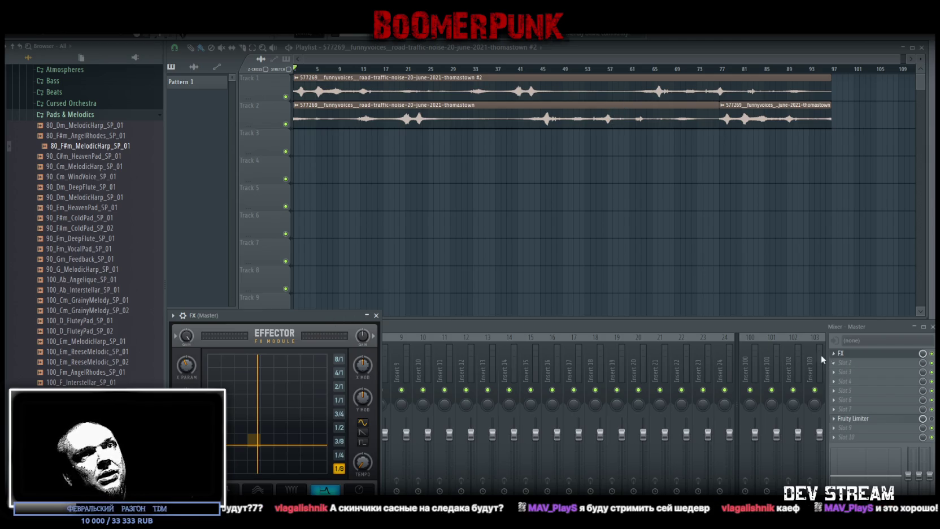
click(841, 354)
- Play the traffic-noise arrangement from the start and stop it, twice, to check the sound
key(space)
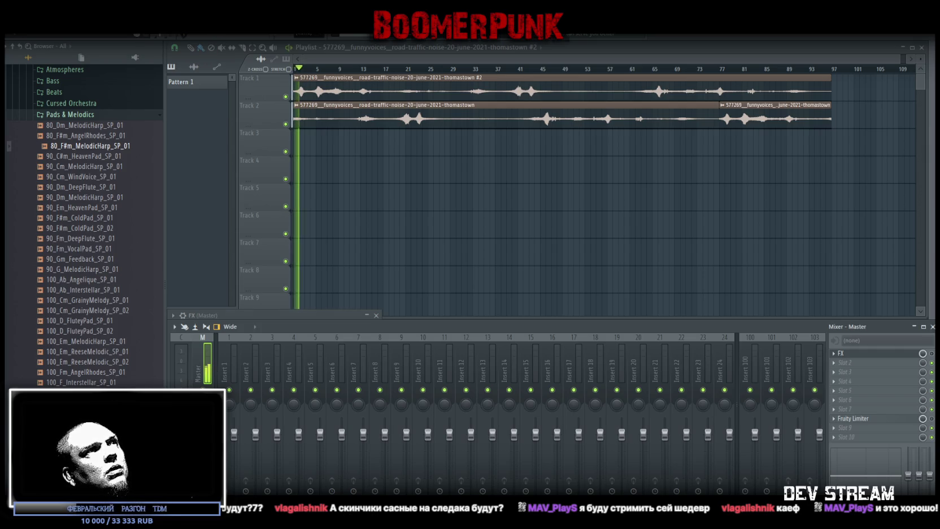
key(space)
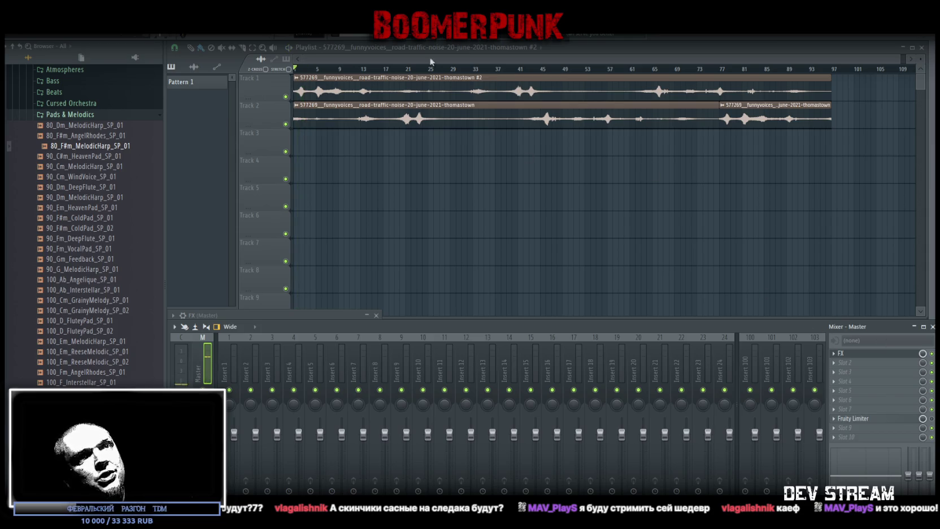
key(space)
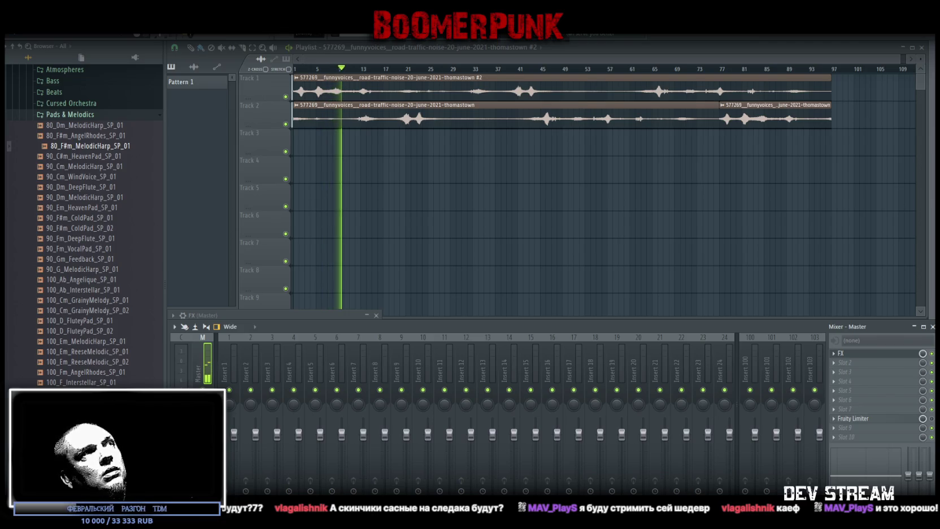
key(space)
click(13, 35)
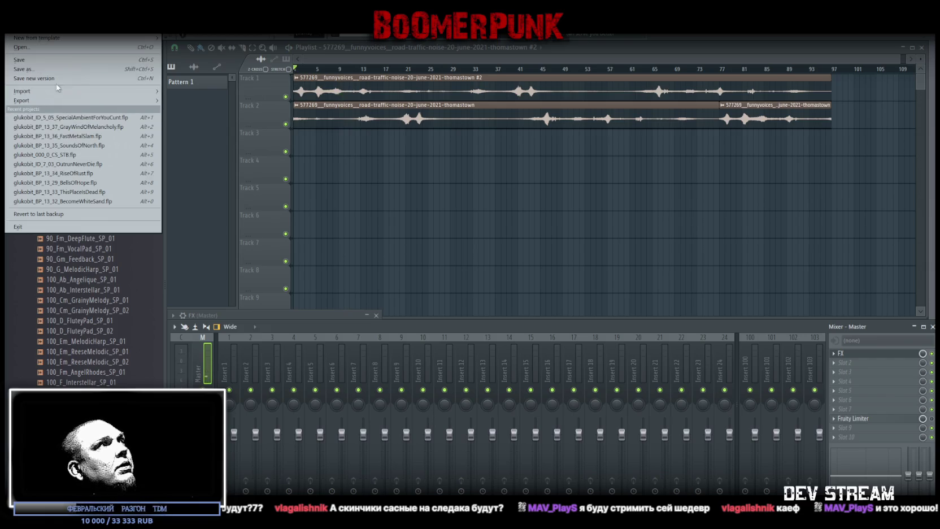
click(23, 69)
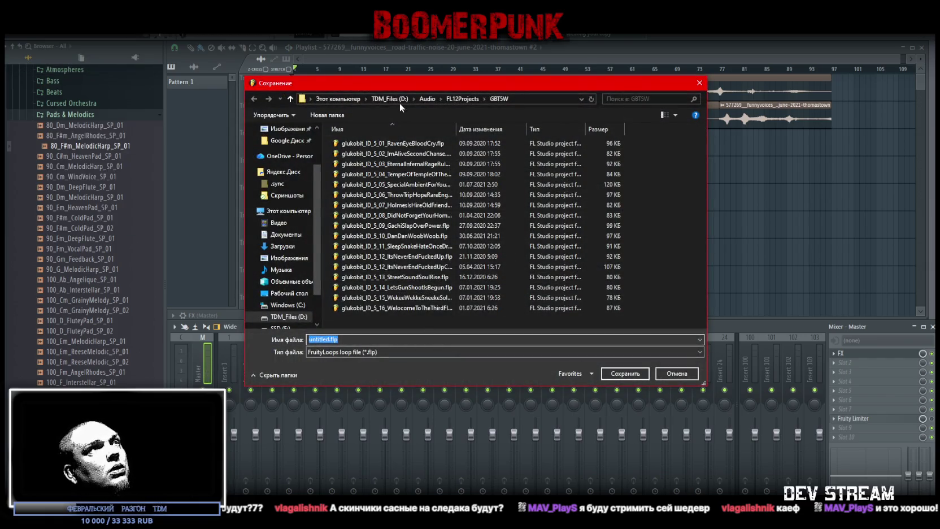
scroll(286, 212, up, 2)
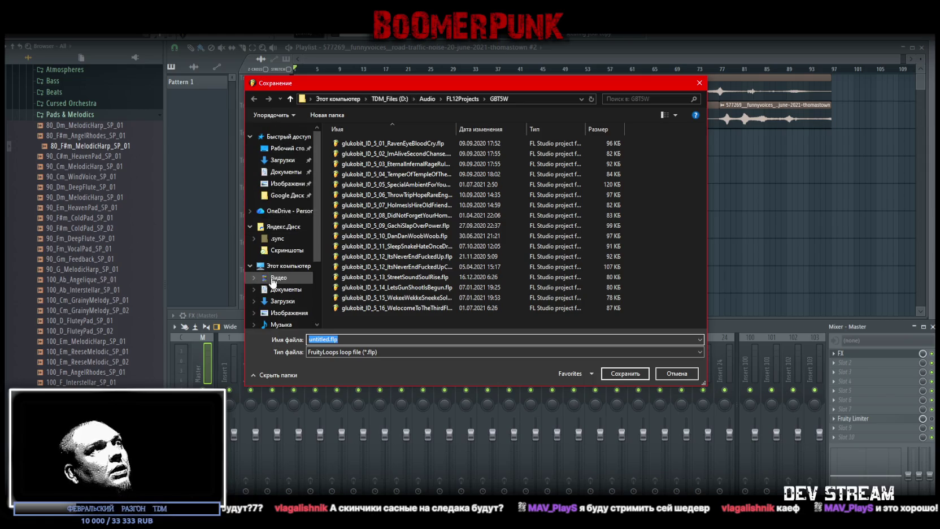
scroll(294, 271, down, 2)
click(294, 290)
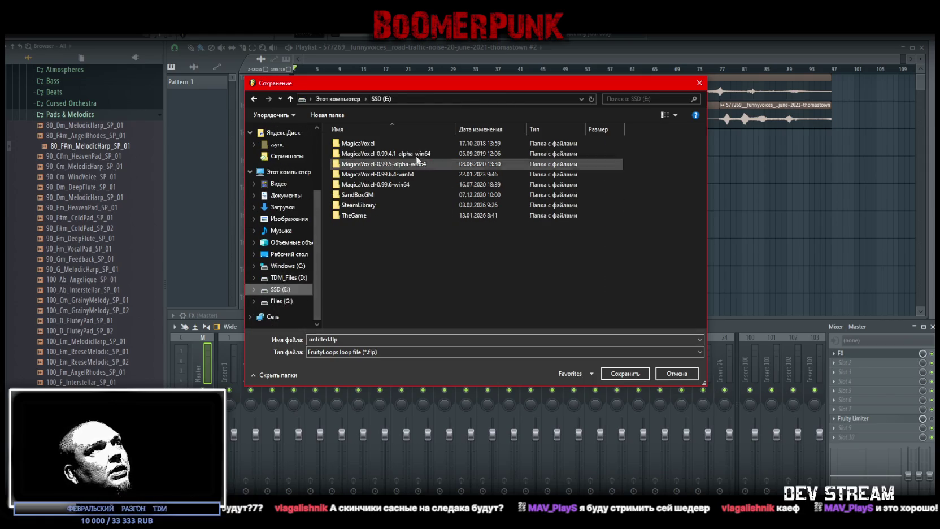
key(Escape)
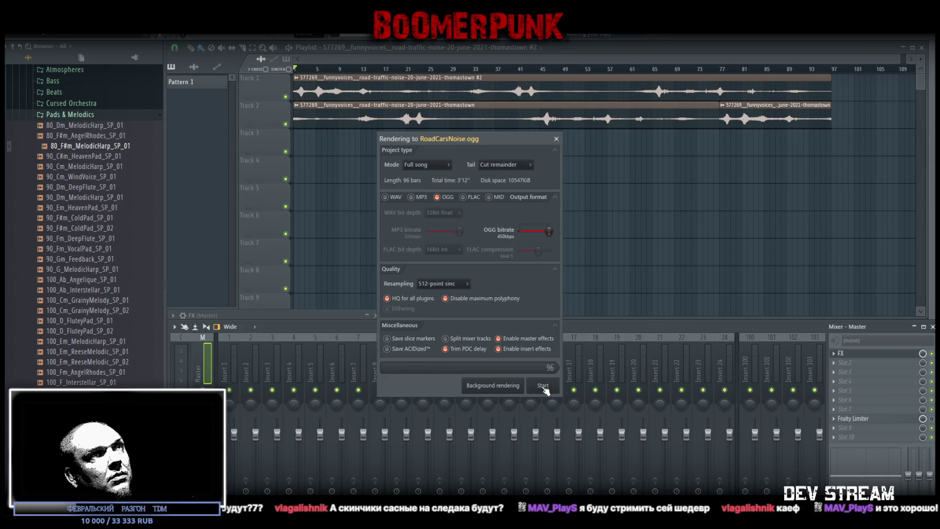
- Render the full song to RoadCarsNoise.ogg with Cut remainder, then switch back to Unity
click(506, 164)
click(505, 179)
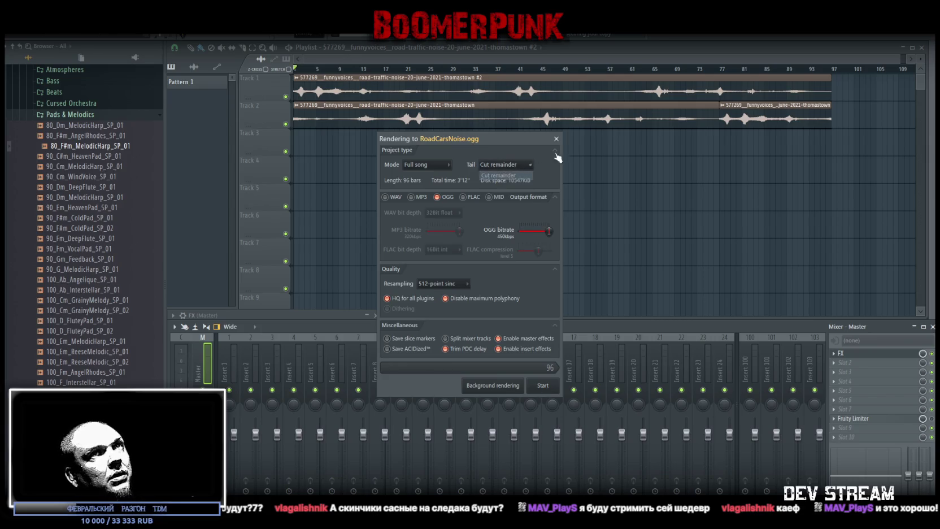
click(547, 389)
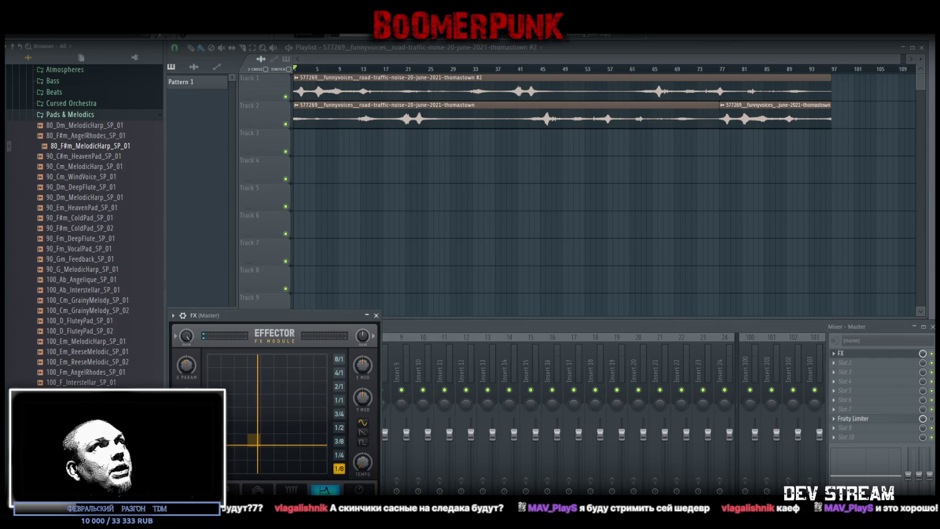
key(alt+Tab)
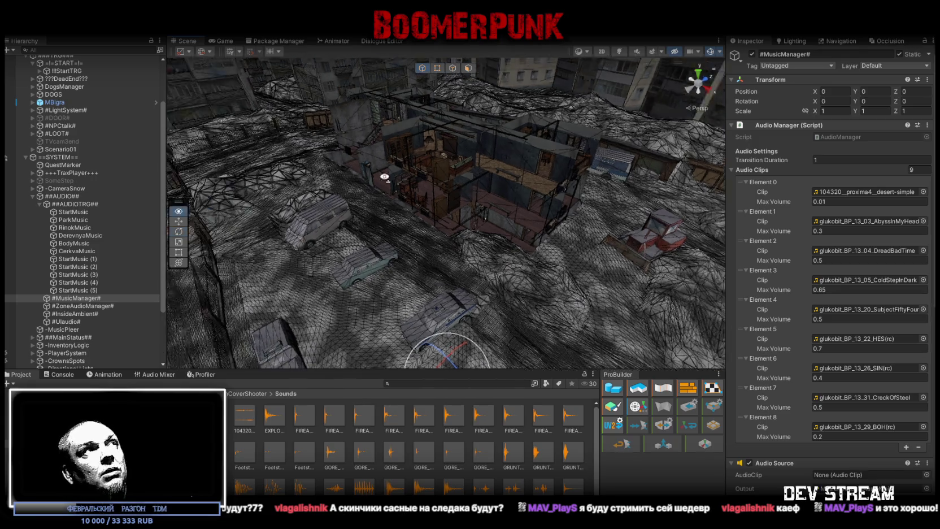
- Orbit the Scene view over the militia base and select its third-floor piece, MilitiaBase_3f
scroll(400, 179, up, 5)
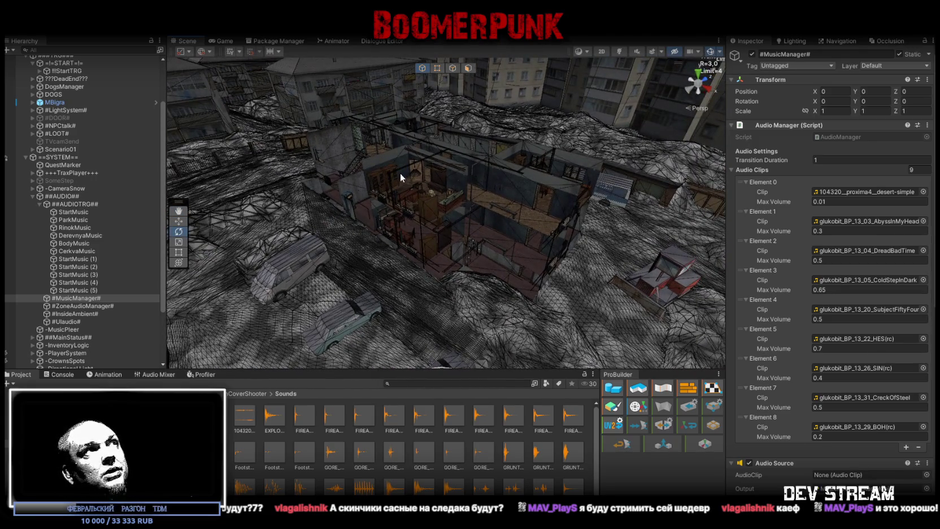
mouse_move(393, 173)
mouse_down()
mouse_move(338, 186)
mouse_move(473, 258)
mouse_move(509, 239)
mouse_move(458, 210)
mouse_up()
key(e)
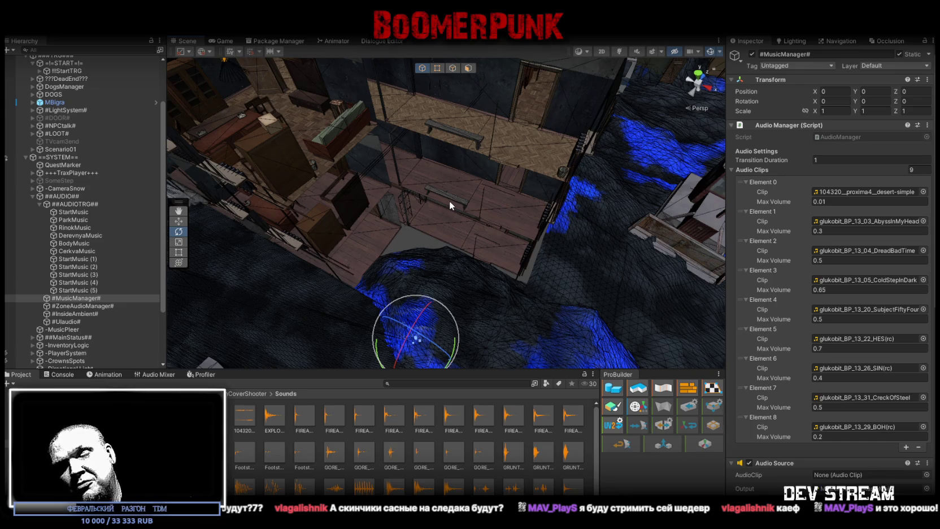
mouse_move(449, 205)
mouse_down()
mouse_move(426, 245)
mouse_move(457, 211)
mouse_move(465, 219)
mouse_move(458, 183)
mouse_move(445, 170)
mouse_up()
click(453, 240)
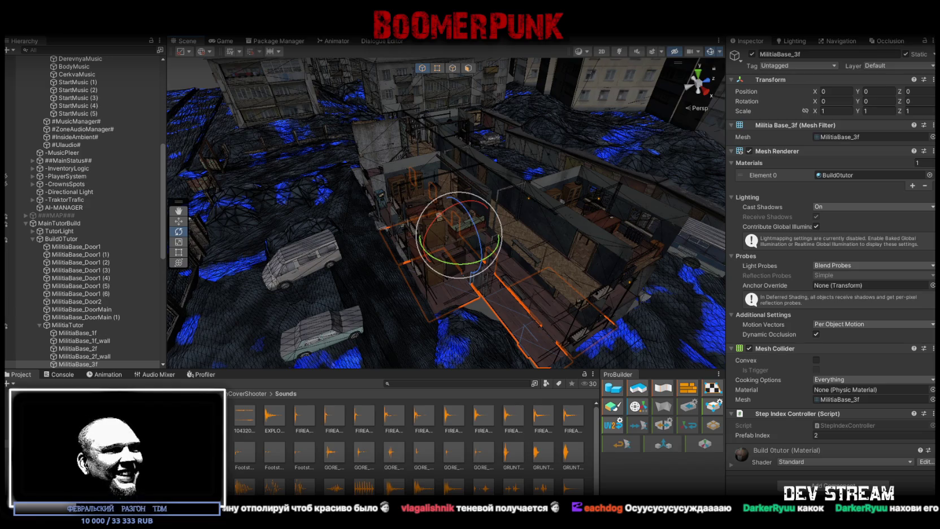
key(e)
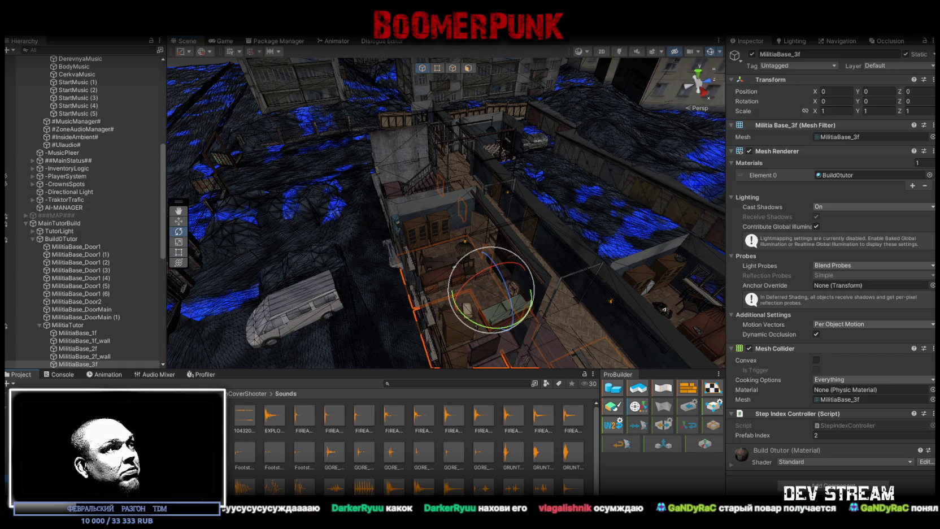
- Browse the Project panel to the Audio > SpecFX sound effects folder
click(68, 430)
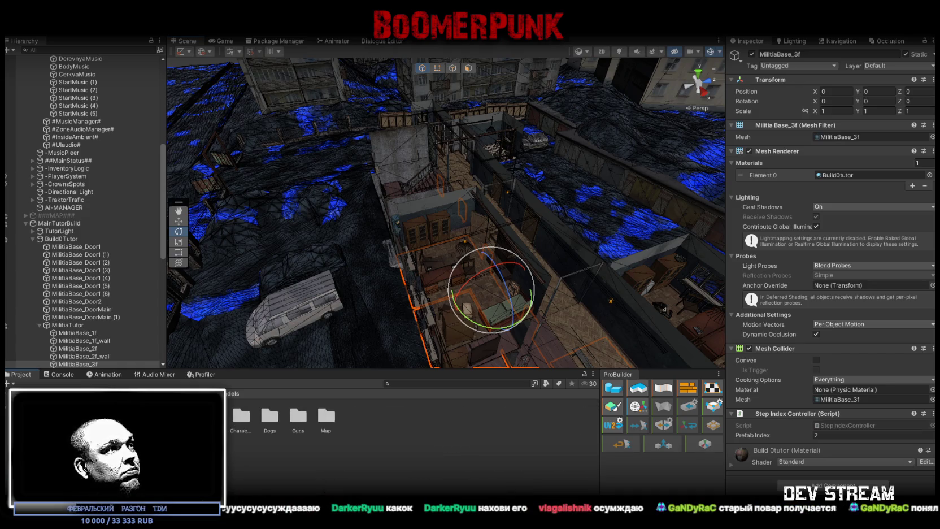
click(85, 440)
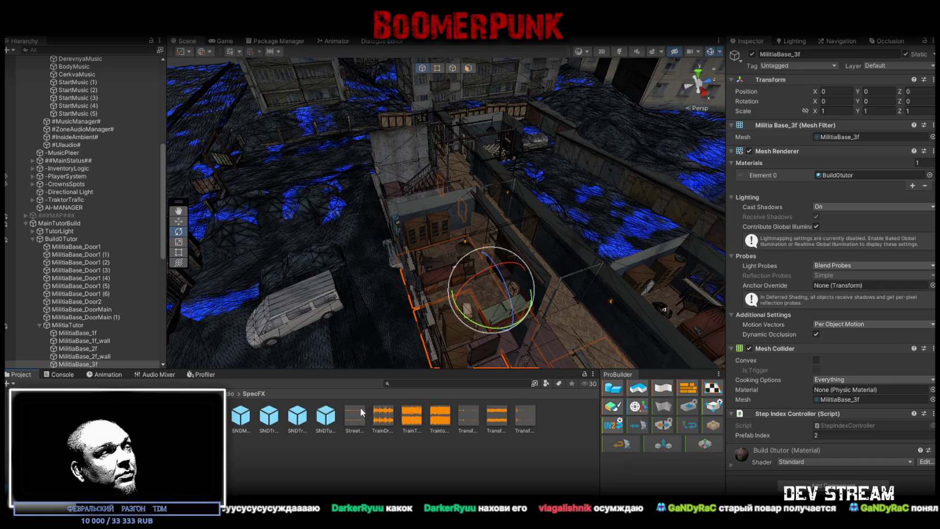
scroll(110, 188, up, 5)
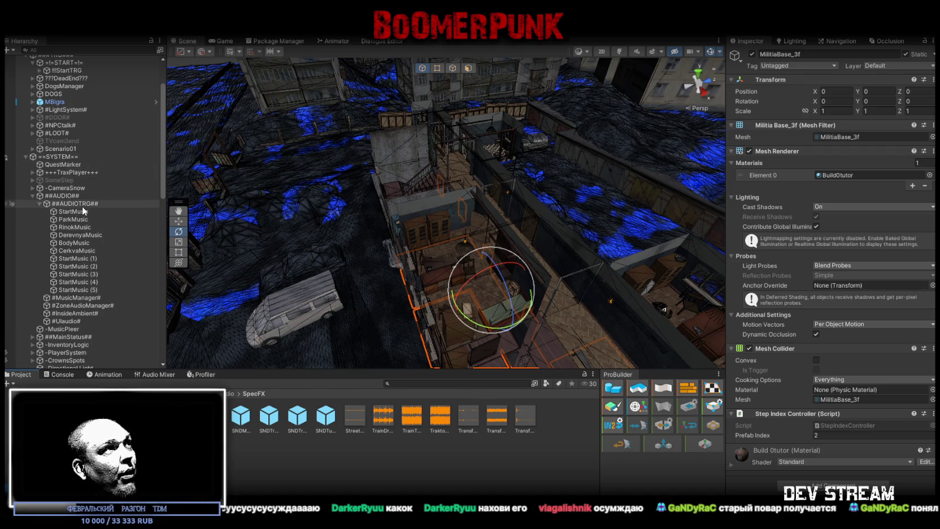
mouse_move(333, 142)
mouse_down()
mouse_move(327, 133)
mouse_move(293, 152)
mouse_up()
- Collapse the ##AUDIO##, ###TRG### and MainTutorBuild groups in the Hierarchy
click(32, 195)
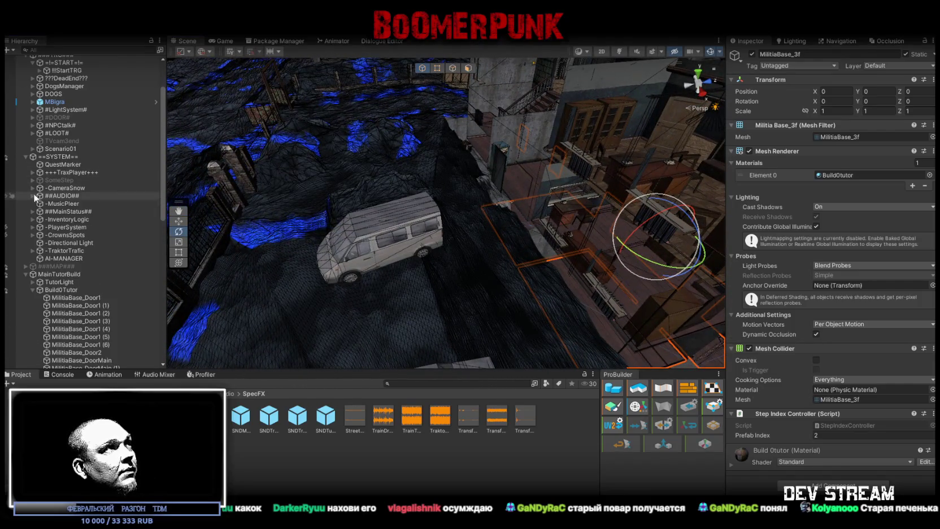
scroll(66, 152, up, 3)
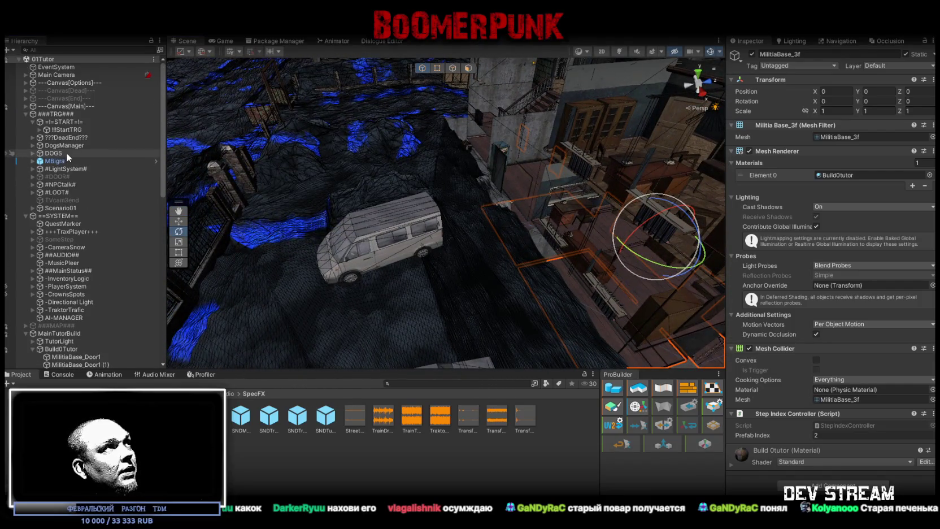
click(25, 114)
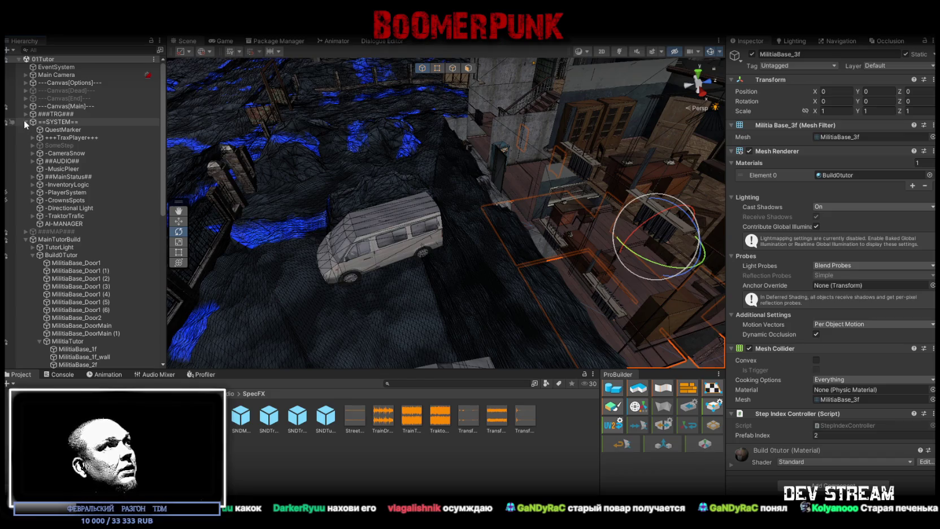
key(alt)
alt+click(27, 241)
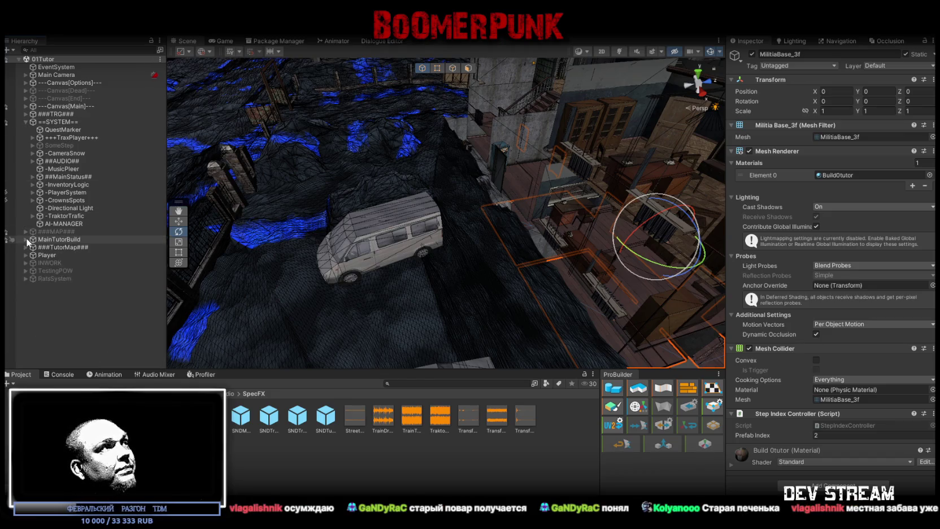
- Create an empty child object named MapAudio under MainTutorBuild
click(26, 241)
right_click(47, 239)
click(107, 259)
text(A)
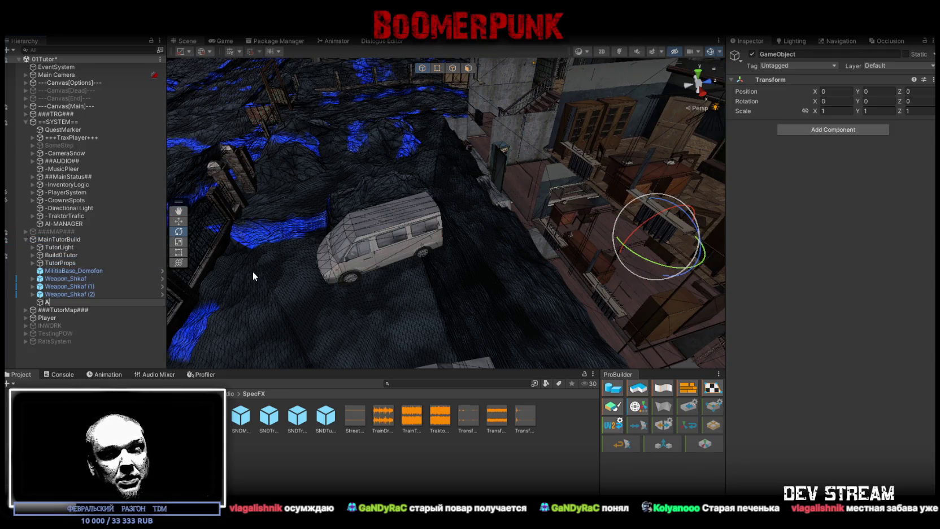
text(MapAu)
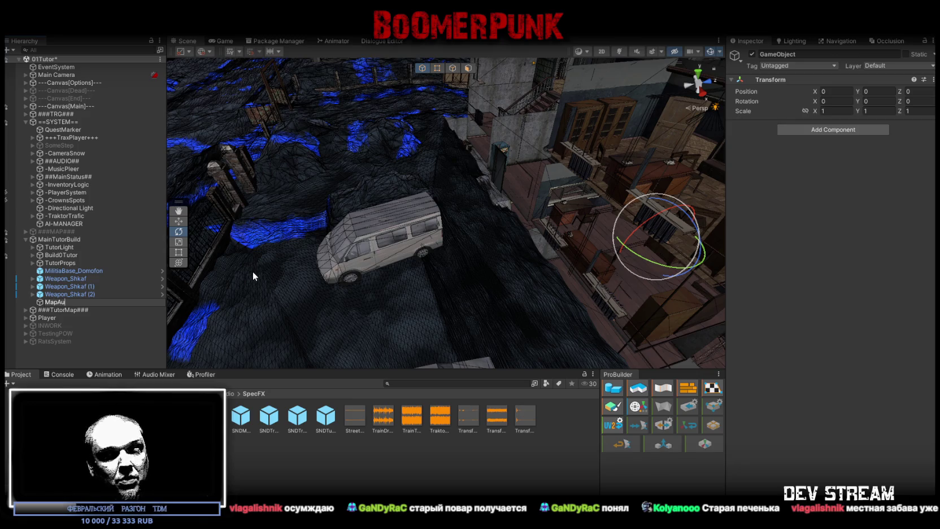
text(dio)
key(Return)
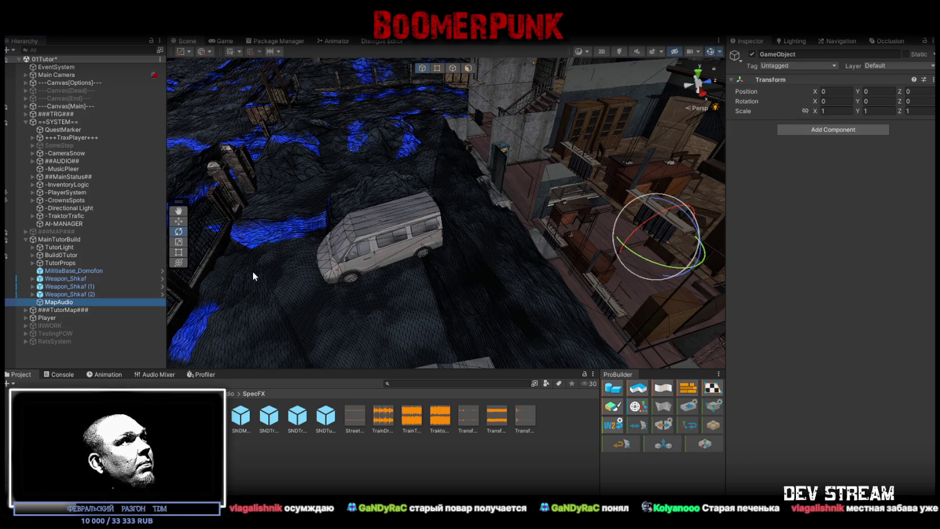
- Duplicate MapAudio, rename the copy StreetSND, and drop the RoadCarsNoise clip onto it
key(ctrl+d)
click(84, 308)
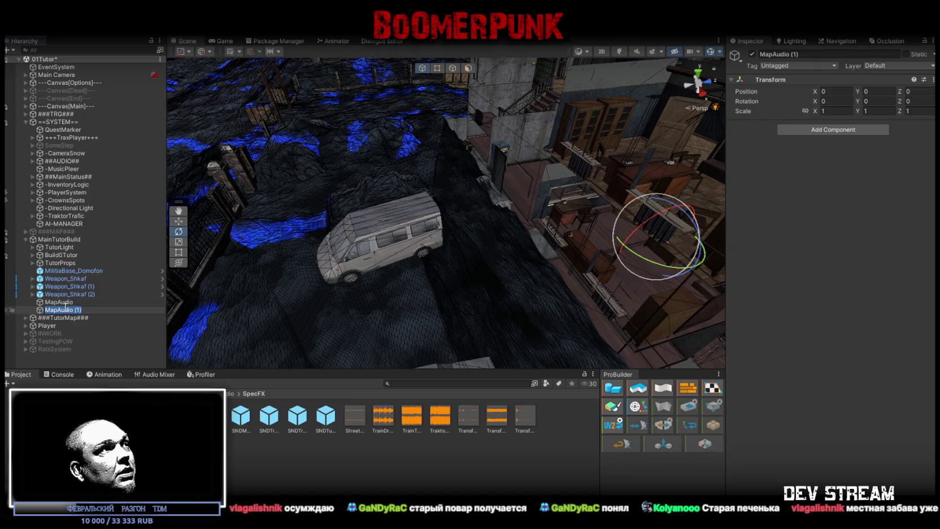
double_click(43, 310)
text(StreetSND)
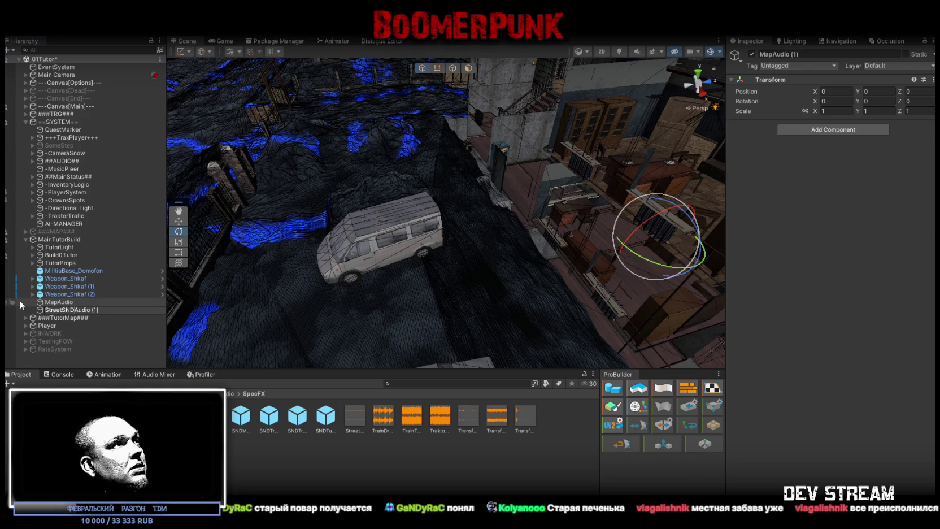
key(shift+End)
key(Delete)
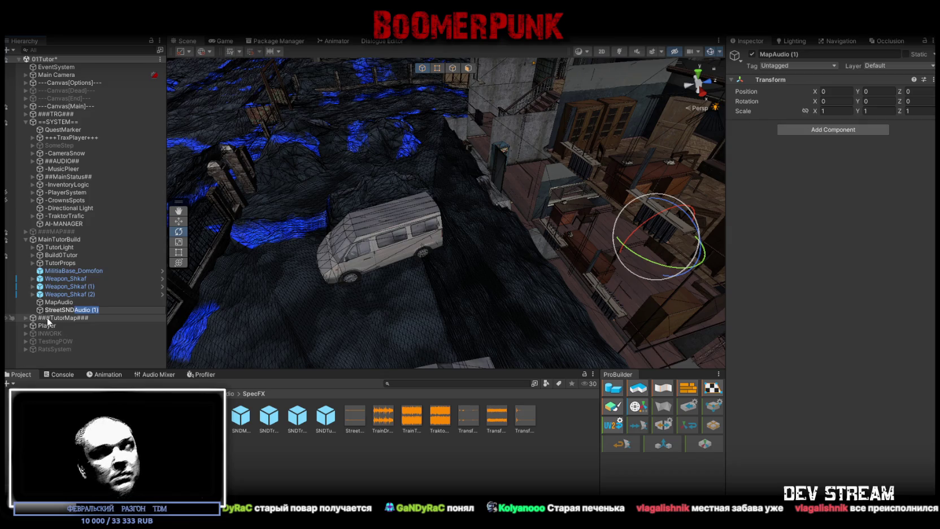
key(Return)
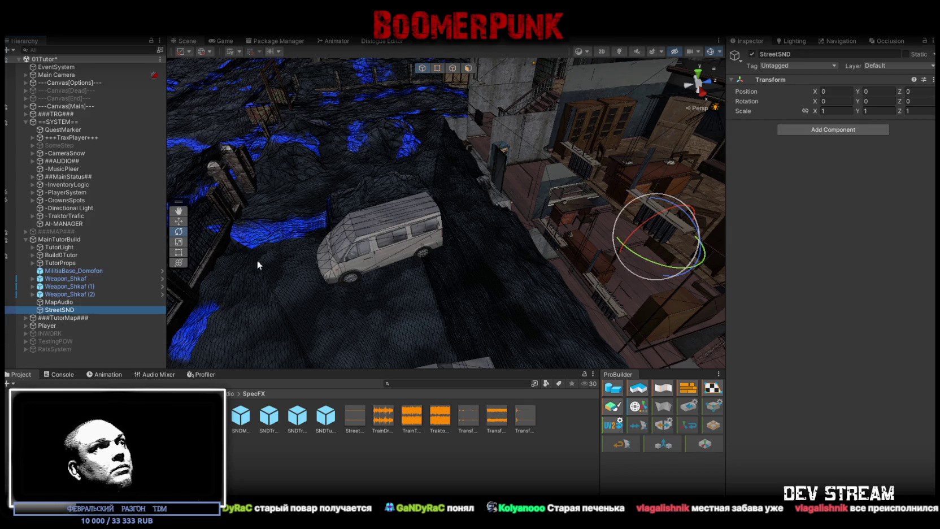
drag(257, 260, 304, 283)
mouse_move(240, 433)
mouse_down()
mouse_move(305, 390)
mouse_move(752, 244)
mouse_move(814, 288)
mouse_up()
- Turn on Loop for the RoadCarsNoise audio source and set its Max Distance to 5
click(816, 209)
mouse_move(469, 192)
mouse_down()
mouse_move(454, 195)
mouse_move(444, 236)
mouse_move(535, 272)
mouse_move(498, 104)
mouse_move(458, 199)
mouse_move(406, 231)
mouse_up()
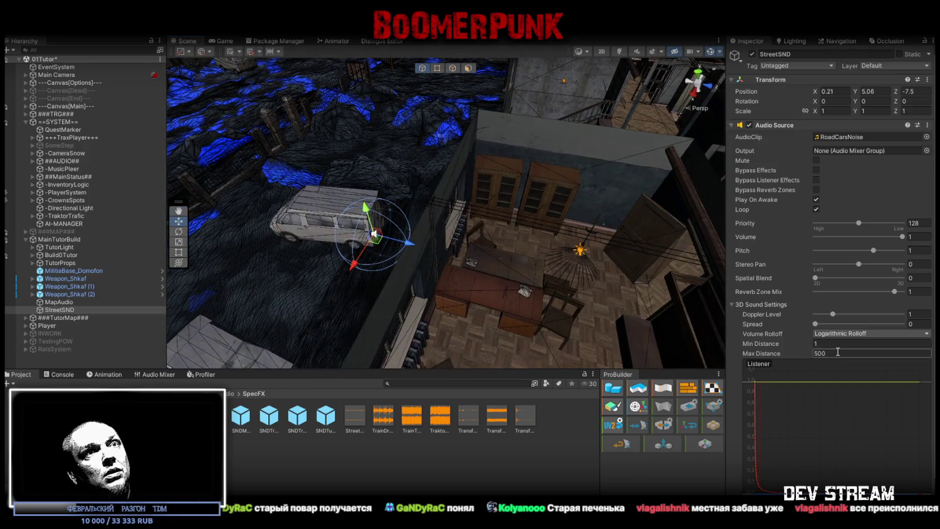
drag(764, 353, 350, 342)
text(25)
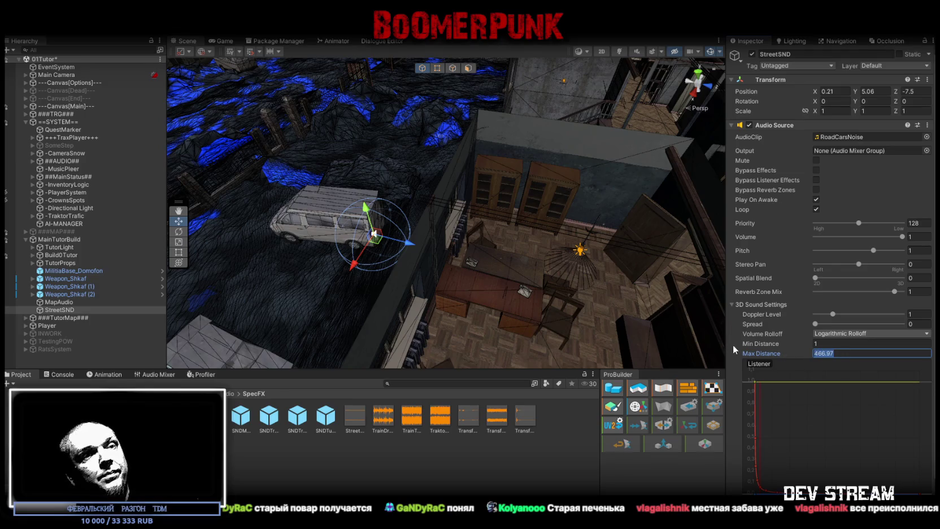
key(Return)
drag(457, 252, 393, 256)
double_click(849, 353)
text(12)
key(Return)
mouse_move(565, 260)
mouse_down()
mouse_move(587, 262)
mouse_move(463, 237)
mouse_up()
double_click(849, 353)
text(5)
key(Return)
- Move StreetSND across the yard up against the building's facade
mouse_move(377, 214)
mouse_down()
mouse_move(371, 233)
mouse_move(452, 224)
mouse_up()
mouse_move(454, 192)
mouse_down()
mouse_move(447, 190)
mouse_move(500, 184)
mouse_up()
mouse_move(463, 179)
mouse_down()
mouse_move(454, 136)
mouse_move(329, 132)
mouse_move(305, 205)
mouse_move(478, 159)
mouse_move(480, 168)
mouse_up()
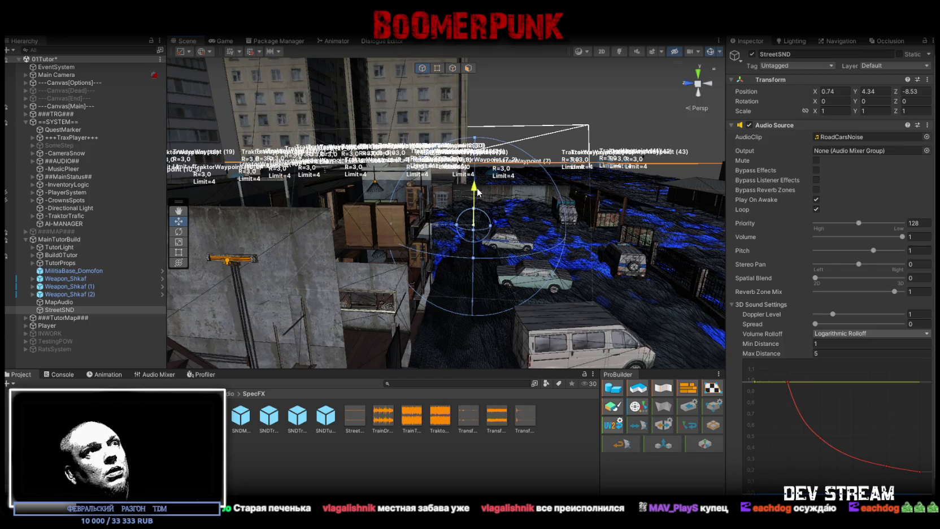
- Lower StreetSND to Y 3.49 and set its Spatial Blend to 1 (fully 3D)
drag(475, 202, 475, 208)
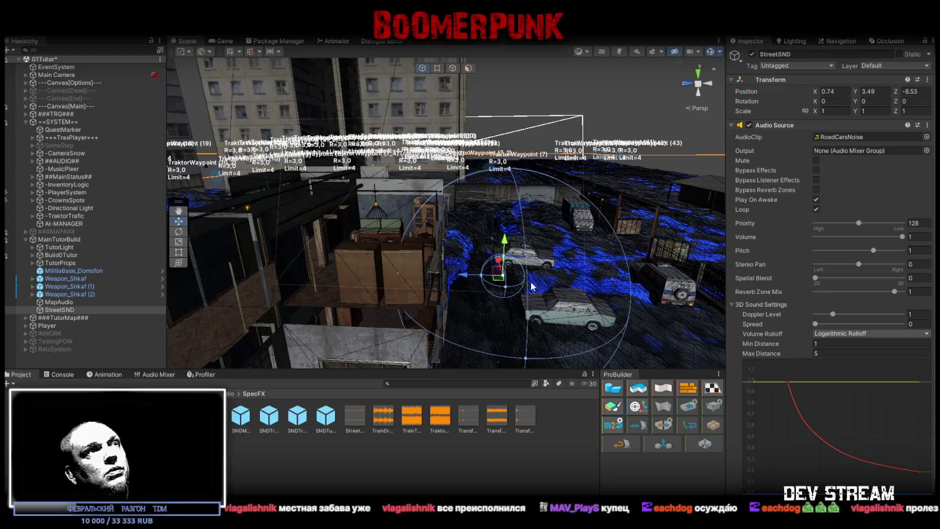
mouse_move(497, 237)
mouse_down()
mouse_move(493, 255)
mouse_move(530, 206)
mouse_move(325, 135)
mouse_move(277, 170)
mouse_move(262, 138)
mouse_up()
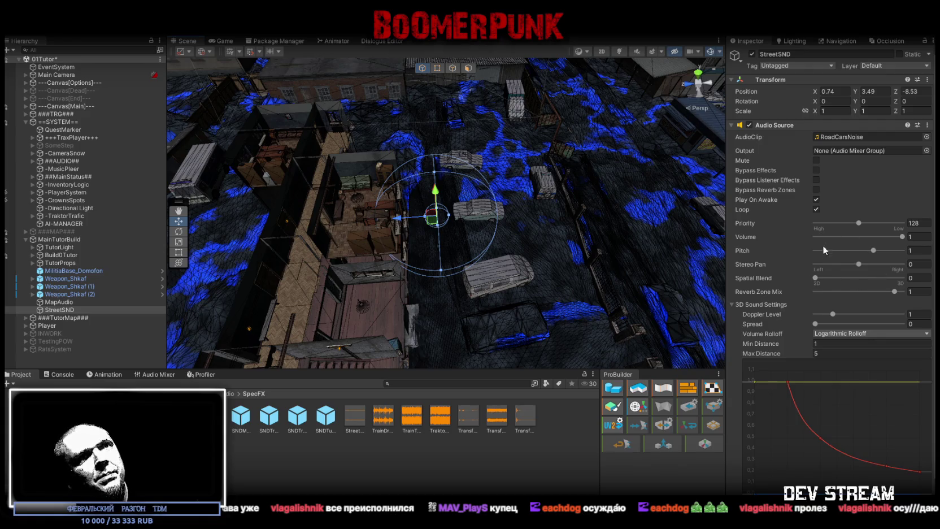
drag(871, 277, 907, 277)
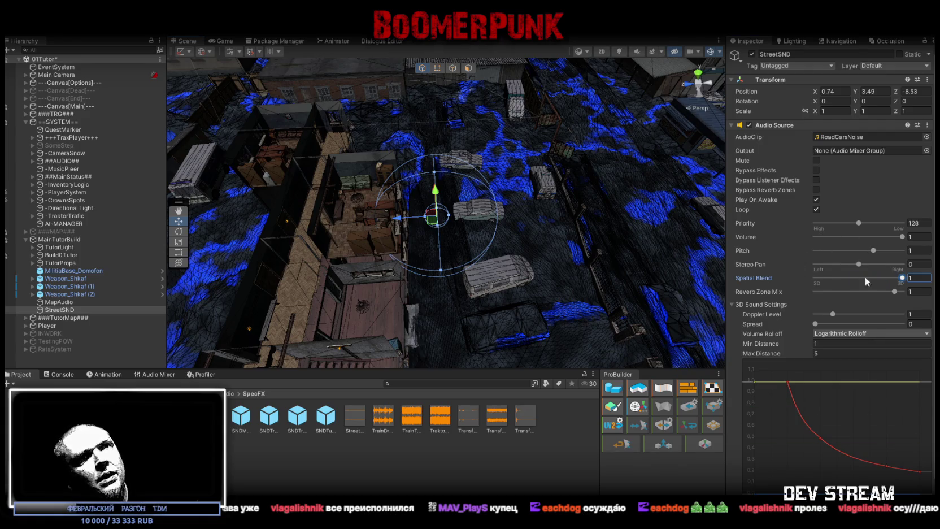
- Switch StreetSND's volume rolloff to Linear and set its max distance to 25
click(863, 332)
click(836, 352)
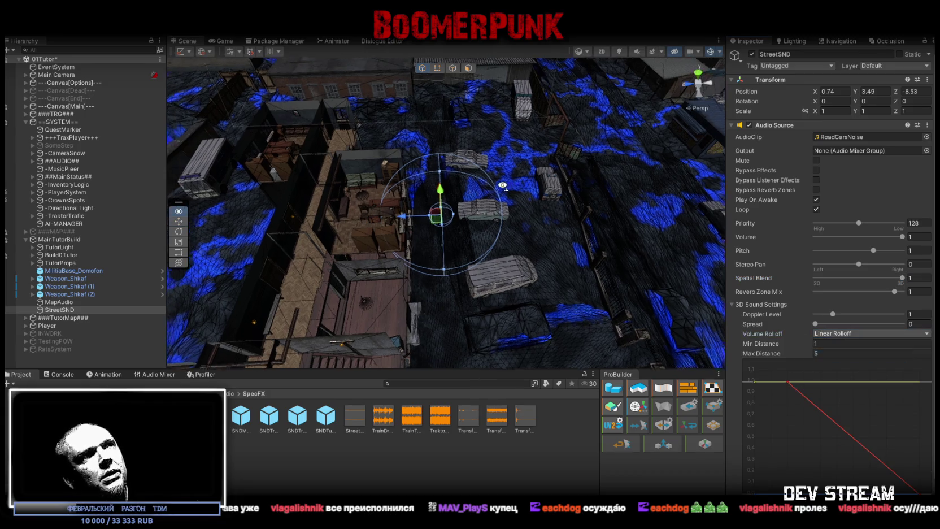
drag(508, 215, 508, 158)
click(839, 353)
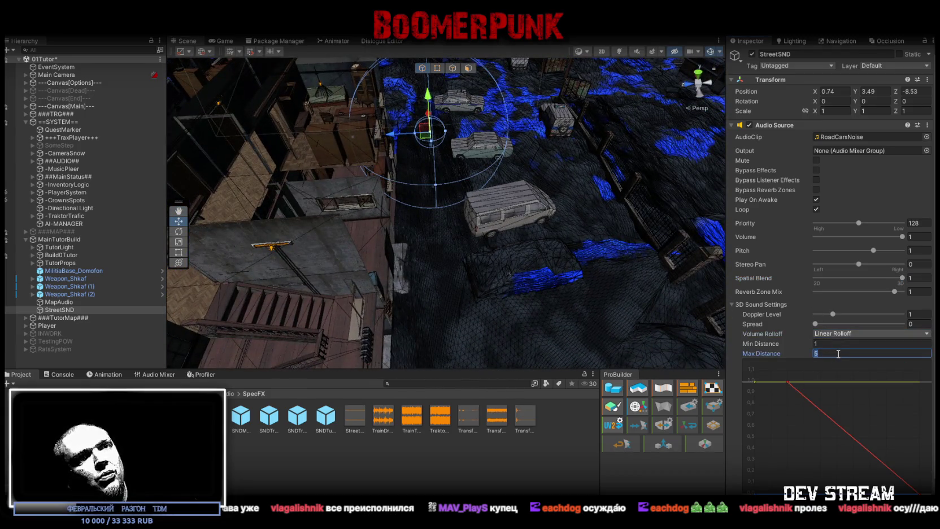
text(25)
key(Return)
mouse_move(429, 226)
mouse_down()
mouse_move(416, 193)
mouse_move(554, 209)
mouse_move(496, 199)
mouse_up()
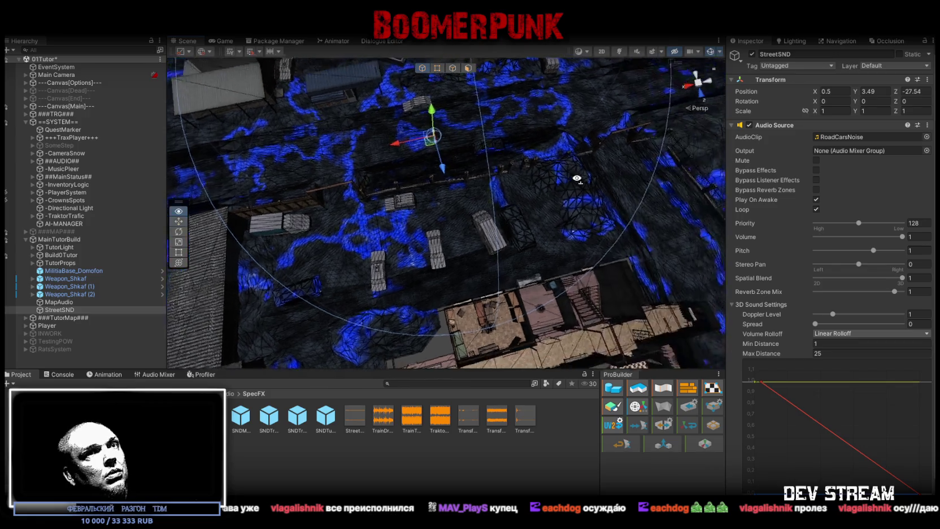
- Reduce StreetSND's max distance to 15
drag(390, 141, 326, 112)
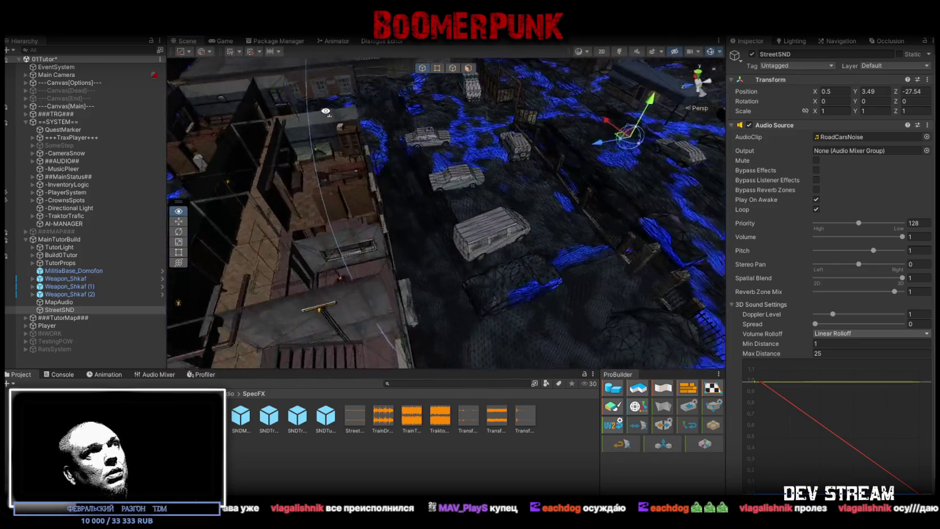
mouse_move(512, 154)
mouse_down()
mouse_move(569, 143)
mouse_move(547, 191)
mouse_move(763, 277)
mouse_move(621, 226)
mouse_move(422, 116)
mouse_up()
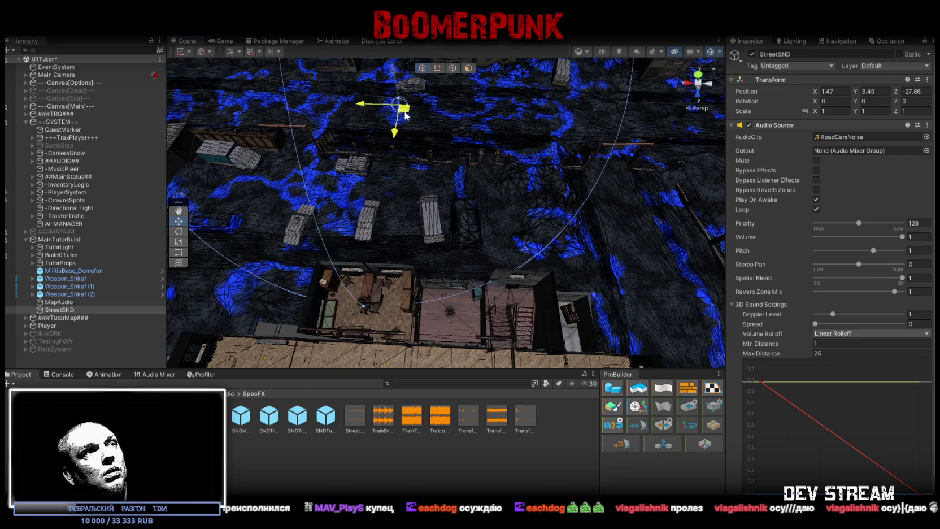
drag(406, 182, 432, 203)
click(829, 354)
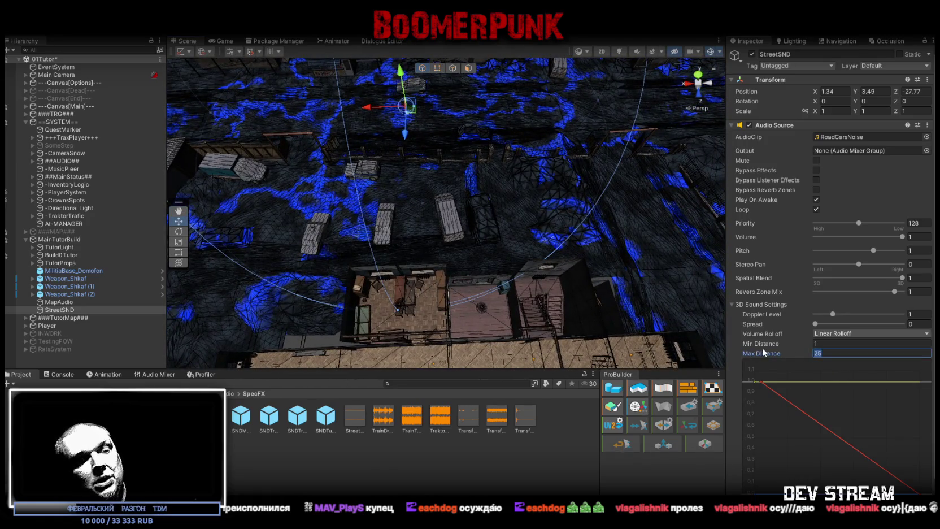
text(15)
- Move StreetSND toward the building and parent it under MapAudio
mouse_move(412, 108)
mouse_down()
mouse_move(427, 179)
mouse_move(487, 195)
mouse_move(439, 196)
mouse_up()
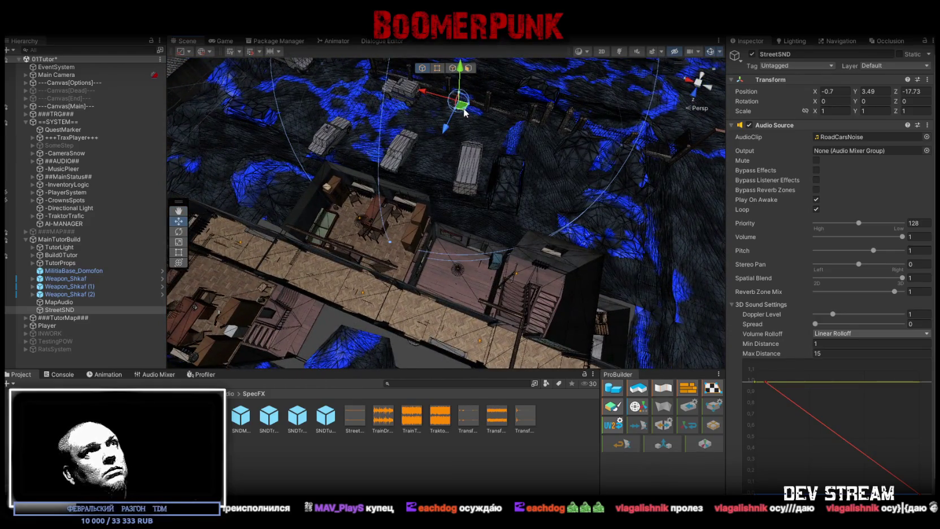
mouse_move(465, 114)
mouse_down()
mouse_move(334, 62)
mouse_move(399, 69)
mouse_up()
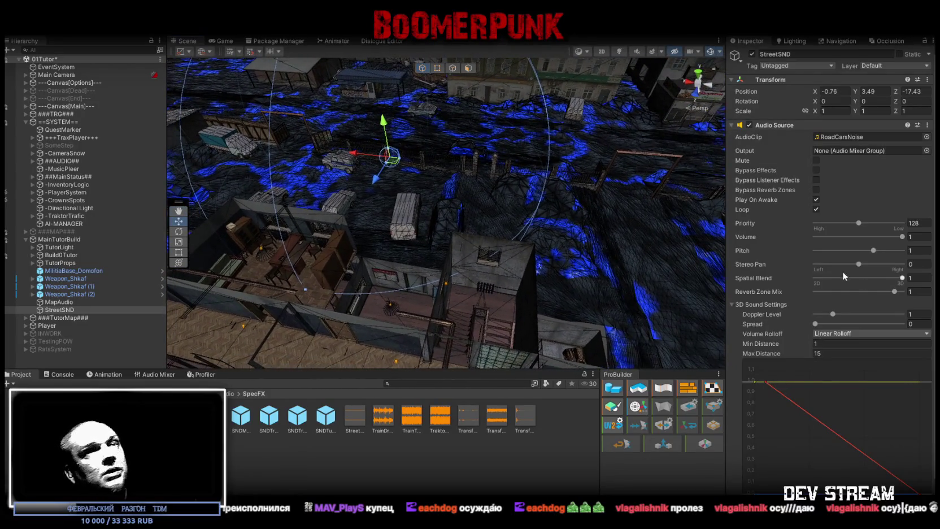
click(58, 309)
drag(57, 310, 61, 303)
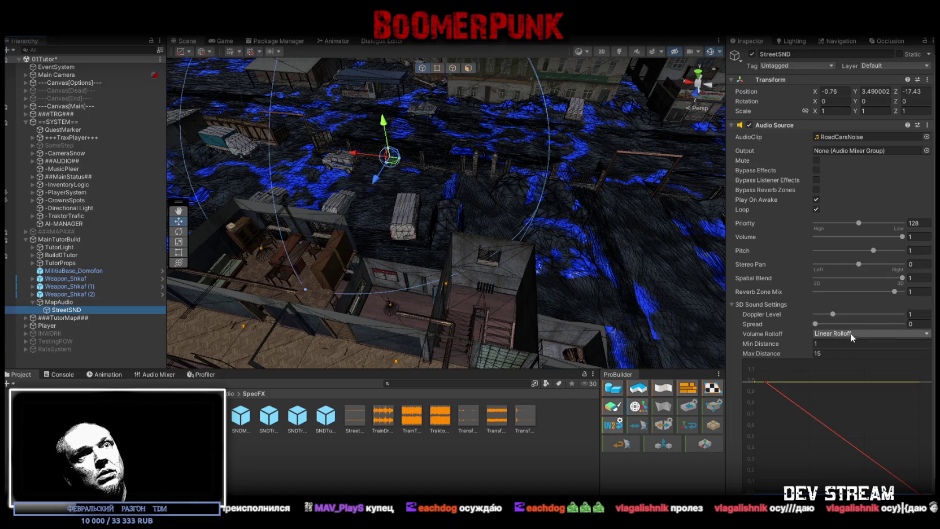
- Set StreetSND's max distance to 5 and shift it nearer the building
click(830, 353)
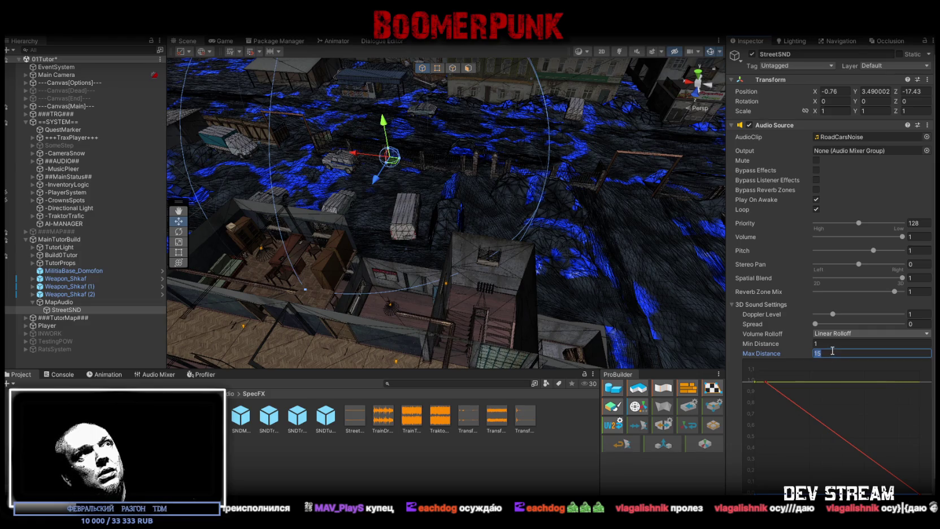
text(5)
key(Return)
key(f)
mouse_move(456, 181)
mouse_down()
mouse_move(367, 264)
mouse_move(262, 152)
mouse_move(461, 237)
mouse_move(395, 209)
mouse_move(440, 166)
mouse_move(431, 241)
mouse_up()
- Lower the max distance to 2 and place StreetSND level with the window
click(838, 353)
text(2)
scroll(431, 240, up, 3)
mouse_move(564, 209)
mouse_down()
mouse_move(579, 200)
mouse_move(487, 113)
mouse_move(435, 200)
mouse_up()
click(435, 203)
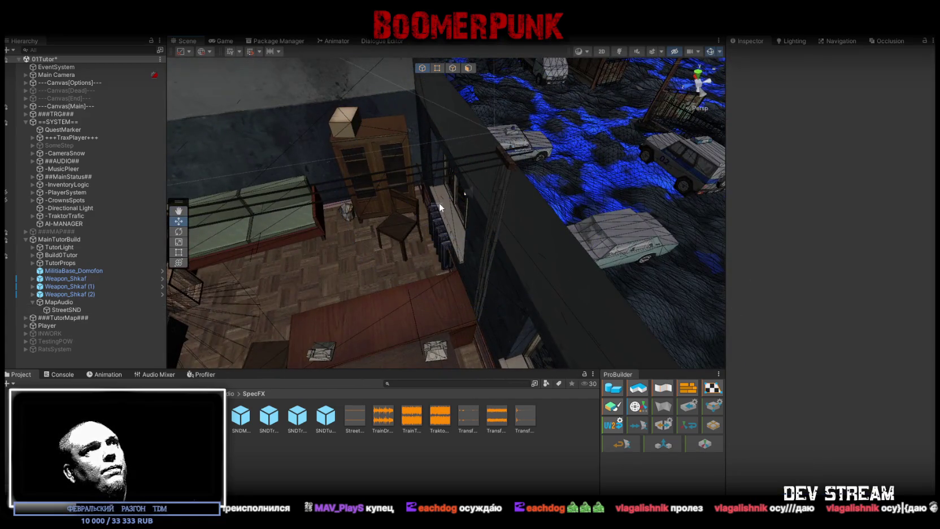
click(62, 310)
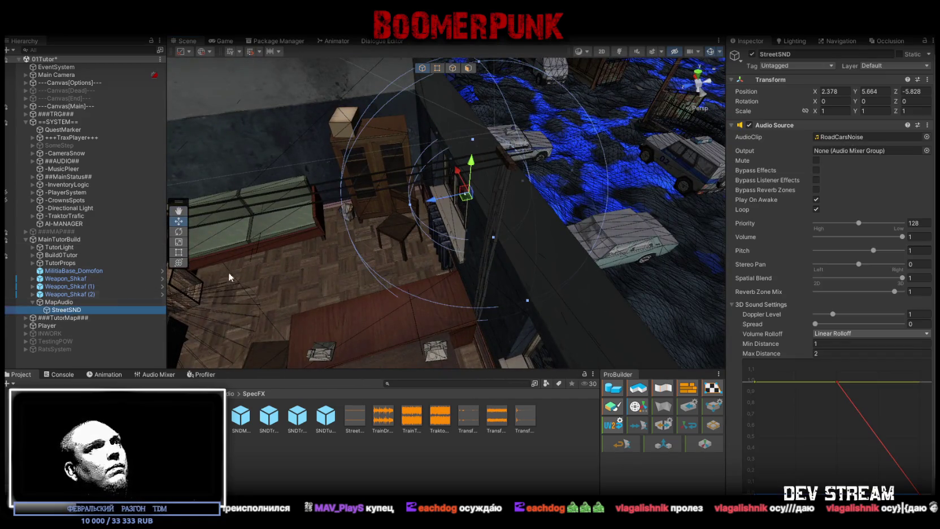
key(f)
mouse_move(433, 221)
mouse_down()
mouse_move(413, 210)
mouse_move(412, 197)
mouse_move(461, 222)
mouse_move(449, 220)
mouse_up()
drag(385, 208, 383, 204)
- Set StreetSND's minimum distance to 0.1
click(817, 343)
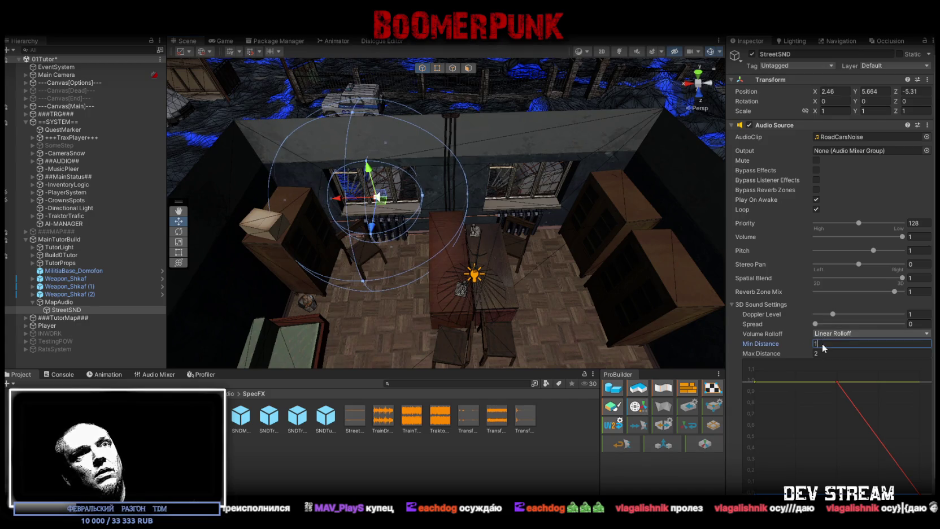
key(BackSpace)
text(0.1)
key(Return)
- Duplicate StreetSND and move the copy over to the other window
drag(517, 219, 515, 235)
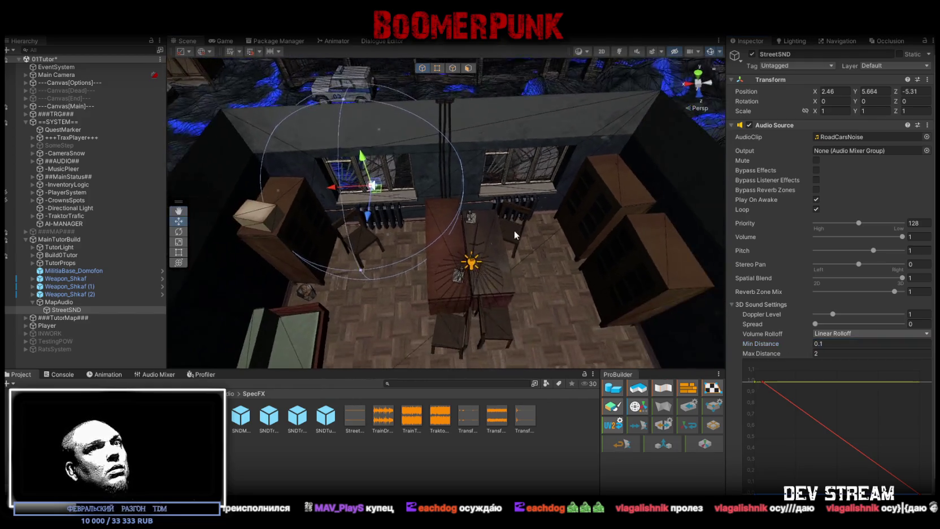
click(63, 310)
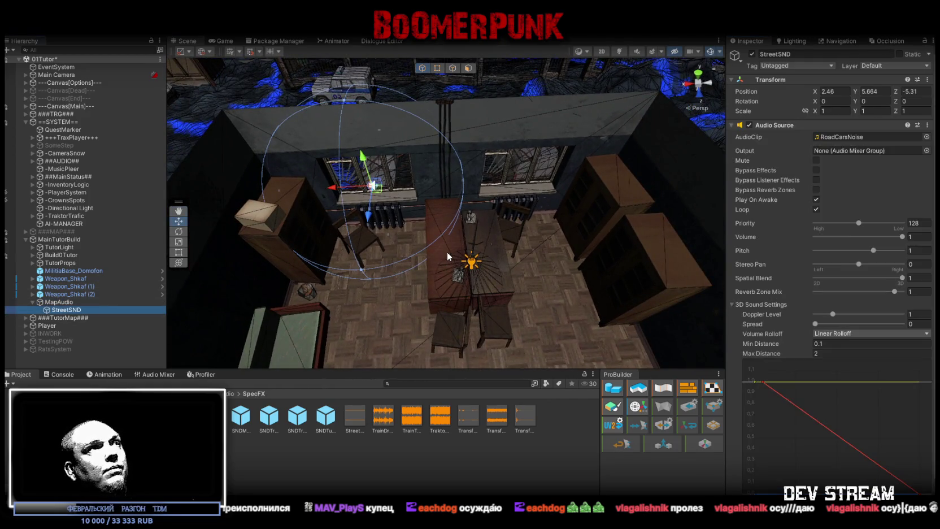
key(ctrl+d)
drag(335, 186, 496, 191)
- Make another copy of the original StreetSND, then delete the original
scroll(496, 192, up, 10)
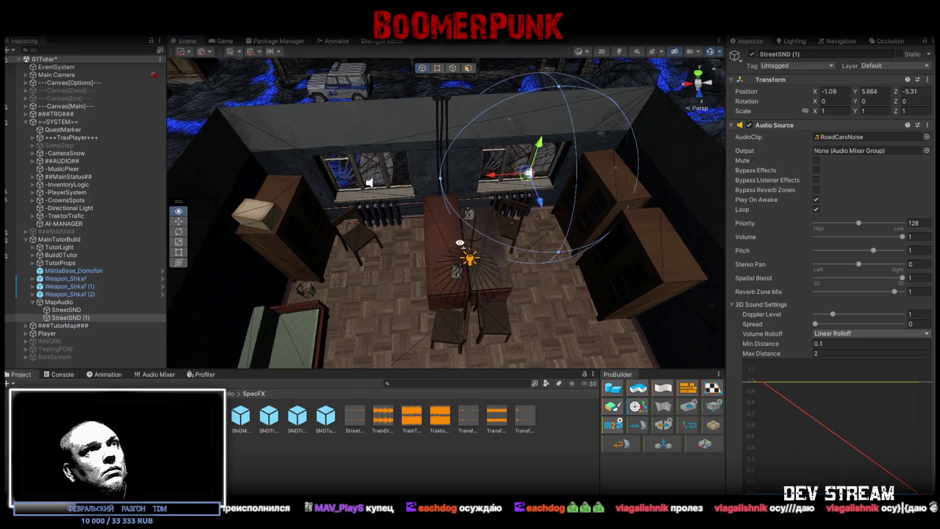
scroll(484, 92, down, 10)
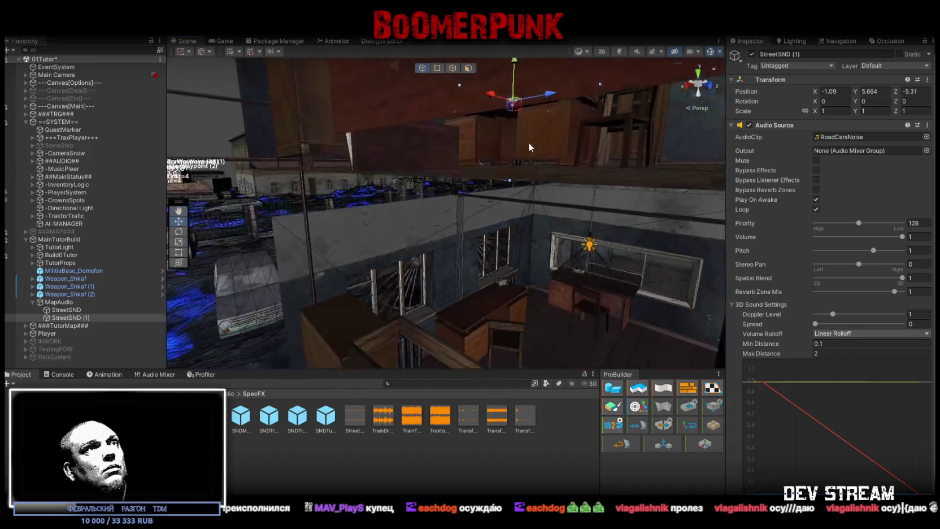
click(71, 309)
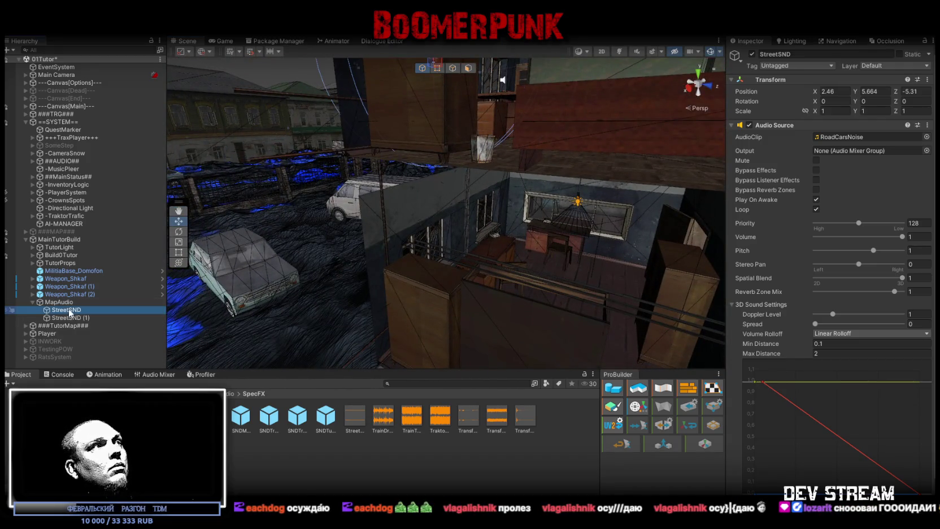
key(ctrl+d)
double_click(74, 317)
click(72, 309)
key(Delete)
- Duplicate StreetSND (1) and (2) to create StreetSND (3) through (5)
shift+click(78, 317)
mouse_move(509, 186)
mouse_down()
mouse_move(486, 170)
mouse_move(513, 157)
mouse_move(526, 221)
mouse_move(514, 82)
mouse_move(547, 179)
mouse_move(666, 221)
mouse_move(485, 199)
mouse_move(267, 205)
mouse_up()
key(ctrl+d)
scroll(480, 201, down, 3)
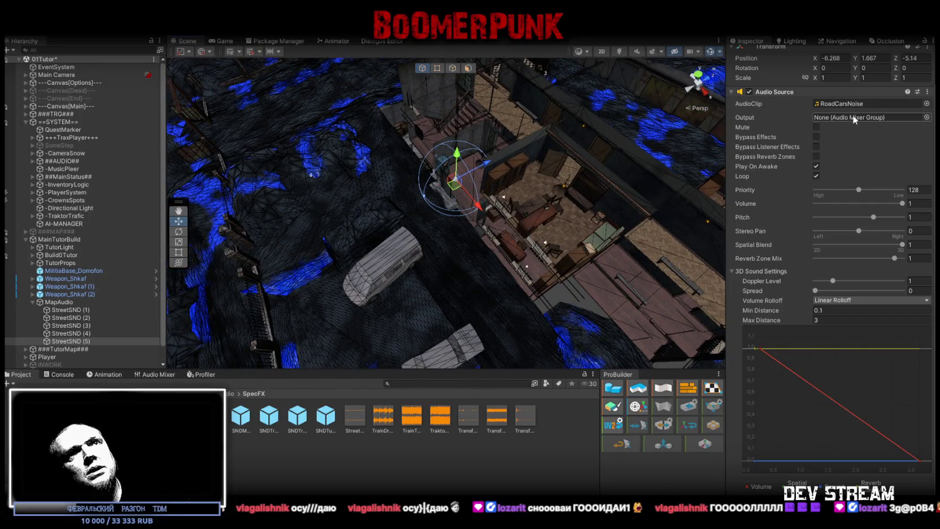
- Set the Output of StreetSND (1)–(5) to AudioMain's World mixer group
shift+click(112, 308)
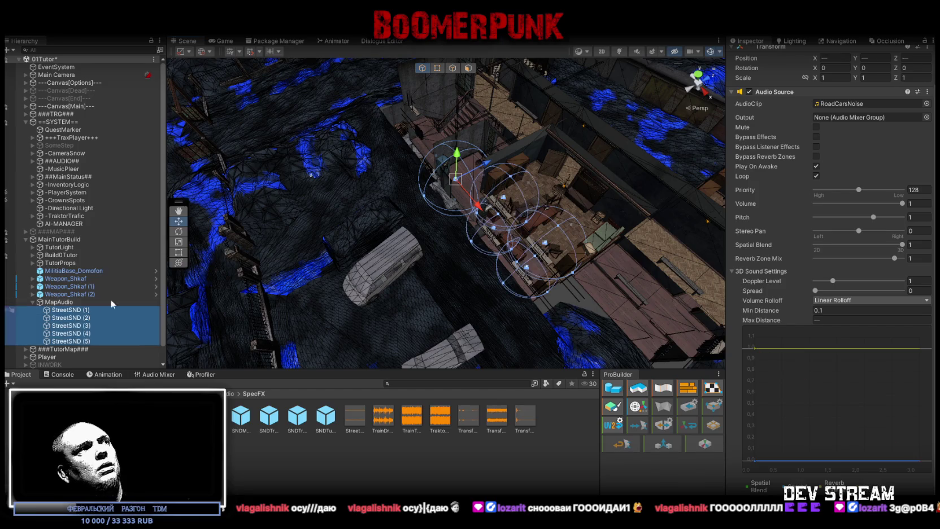
click(927, 117)
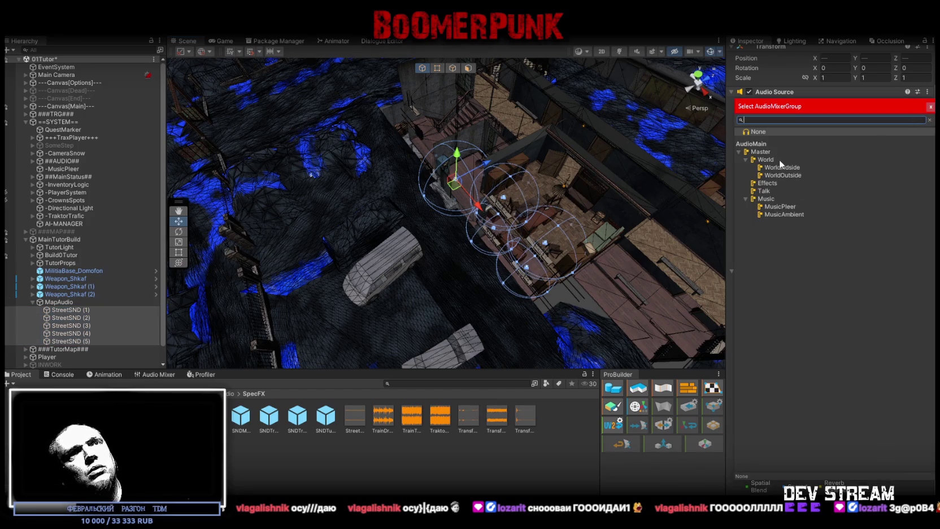
click(780, 168)
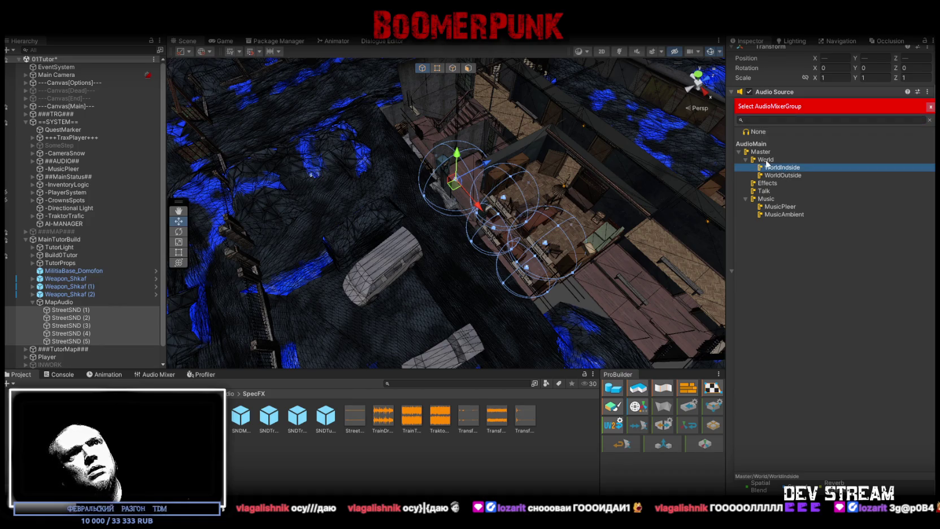
double_click(767, 162)
scroll(420, 139, down, 3)
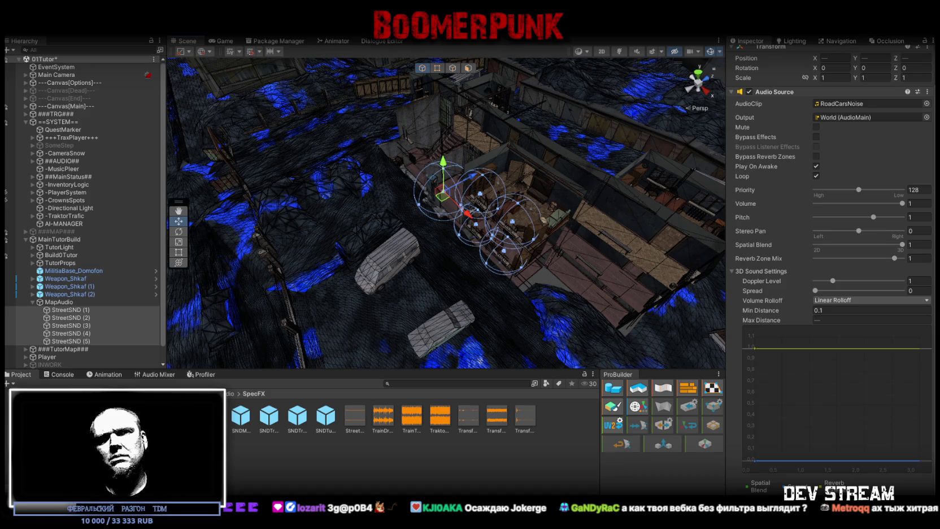
- Duplicate a street sound as StreetSND (6) and raise it beside the outer stairwell wall
drag(433, 235, 340, 194)
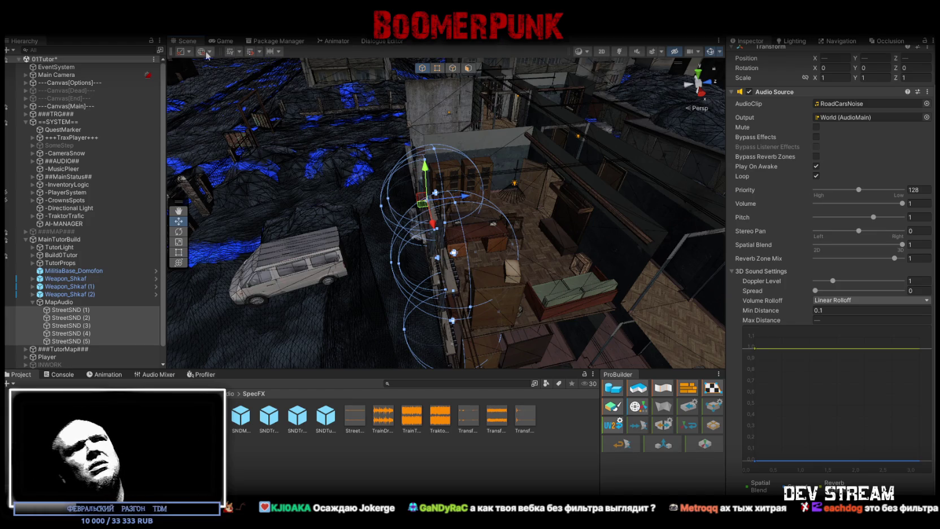
drag(339, 198, 457, 211)
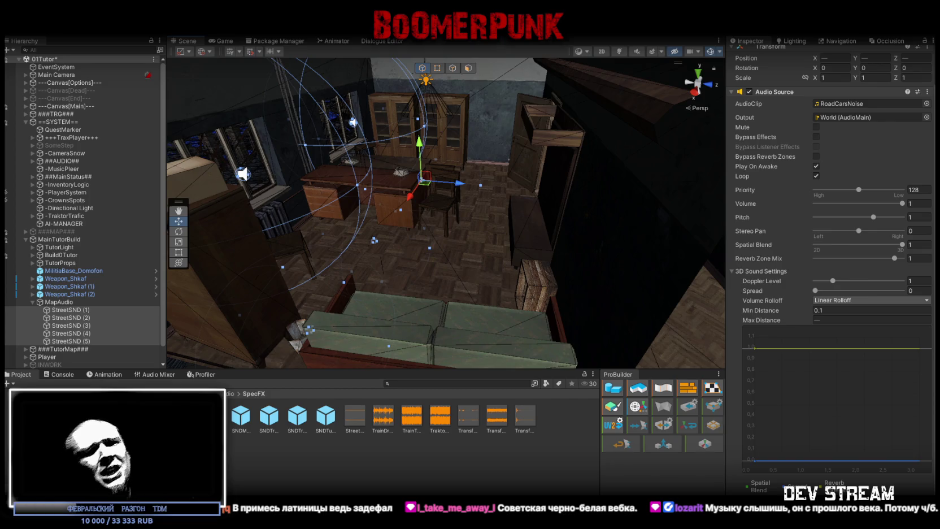
mouse_move(430, 264)
mouse_down()
mouse_move(495, 285)
mouse_move(443, 267)
mouse_up()
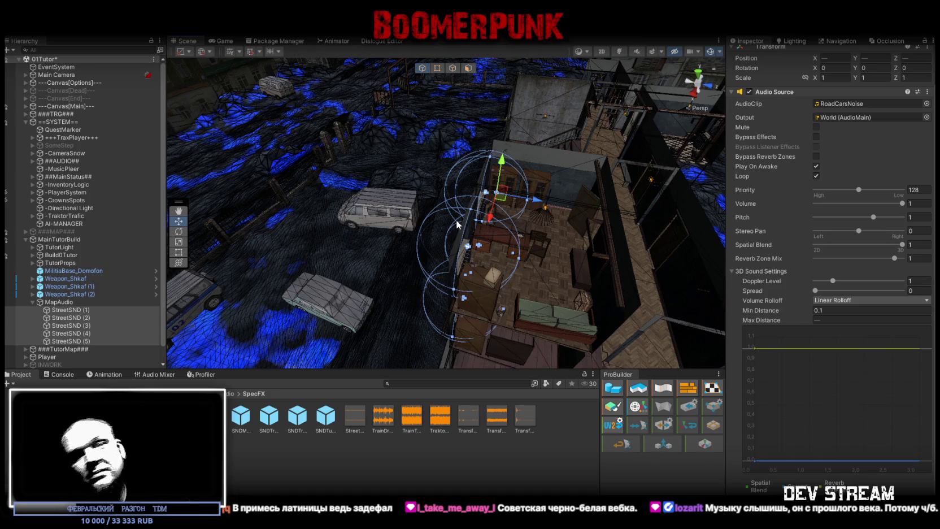
mouse_move(558, 215)
mouse_down()
mouse_move(322, 242)
mouse_move(333, 207)
mouse_move(404, 255)
mouse_up()
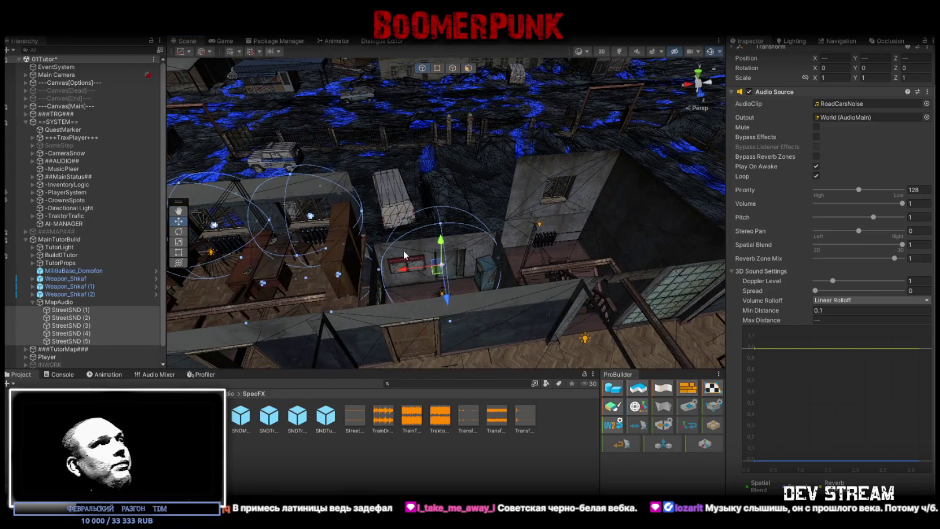
click(442, 263)
key(ctrl+d)
mouse_move(444, 264)
mouse_down()
mouse_move(537, 178)
mouse_move(724, 202)
mouse_move(443, 108)
mouse_move(465, 119)
mouse_move(518, 190)
mouse_move(438, 193)
mouse_move(484, 174)
mouse_move(486, 220)
mouse_move(464, 209)
mouse_move(418, 220)
mouse_up()
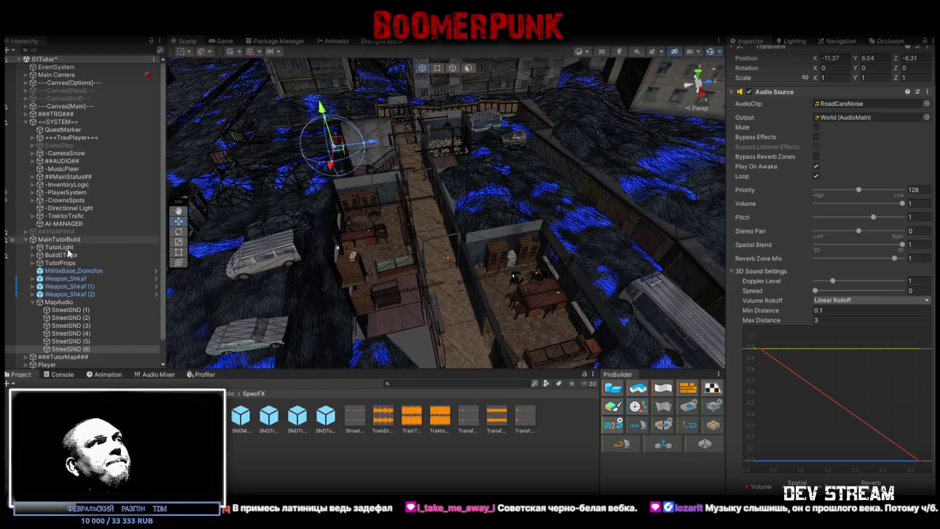
- Save the 01Tutor scene, then bring up the Navigation window
mouse_move(598, 286)
mouse_down()
mouse_move(409, 228)
mouse_move(377, 173)
mouse_move(361, 240)
mouse_move(403, 145)
mouse_move(474, 141)
mouse_move(538, 169)
mouse_move(407, 192)
mouse_move(418, 191)
mouse_up()
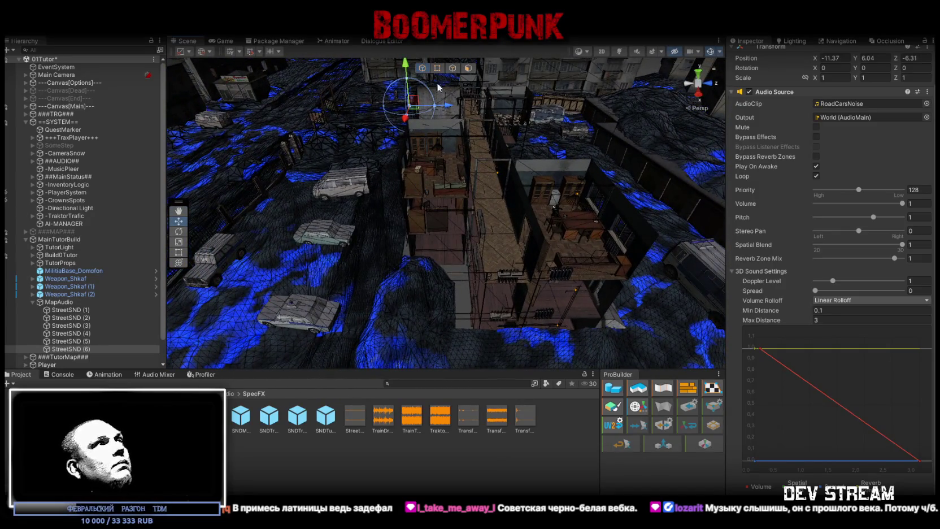
key(ctrl+s)
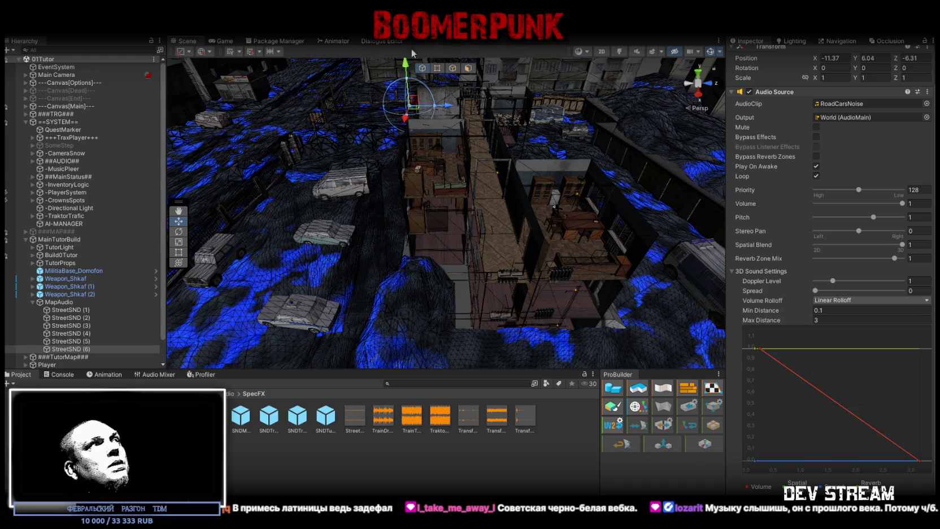
click(833, 41)
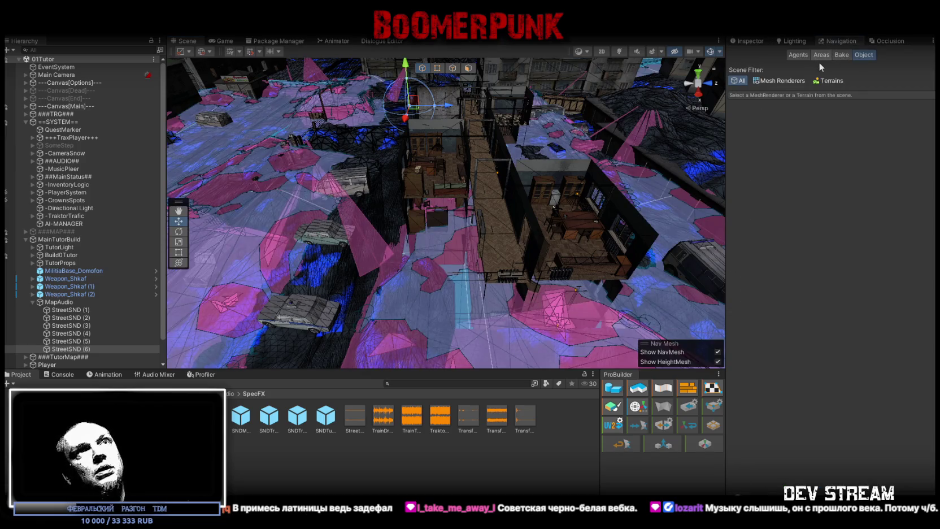
- Show the Navigation Bake tab with agent radius, height, slope and step values, glancing at Areas
mouse_move(407, 198)
mouse_down()
mouse_move(459, 232)
mouse_move(487, 231)
mouse_up()
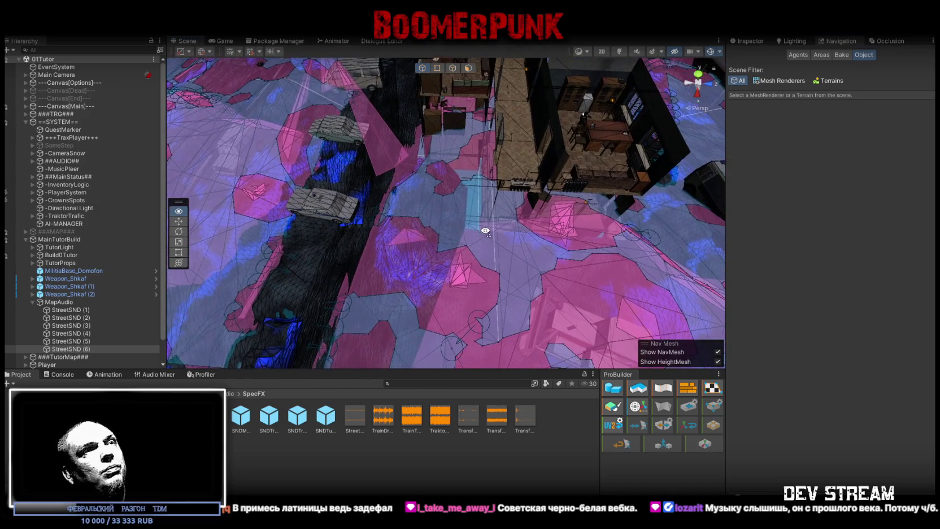
click(836, 55)
click(821, 55)
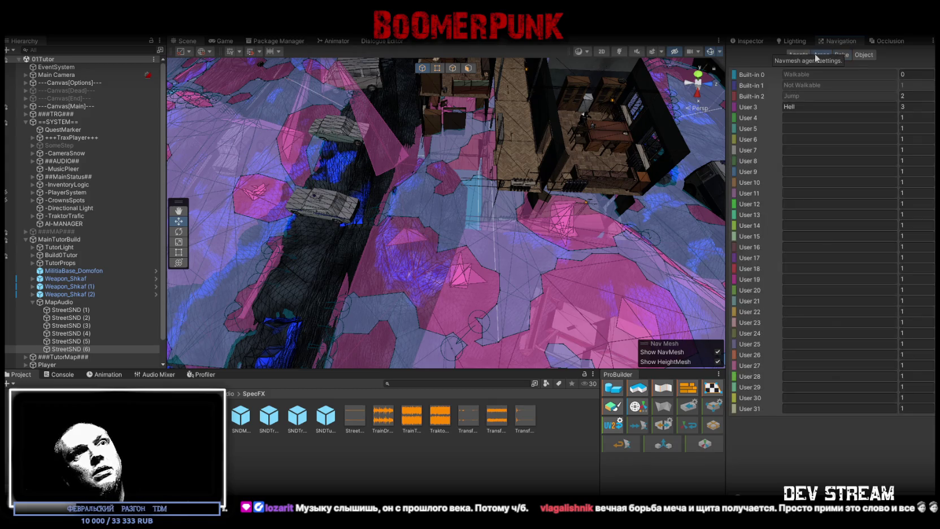
click(844, 56)
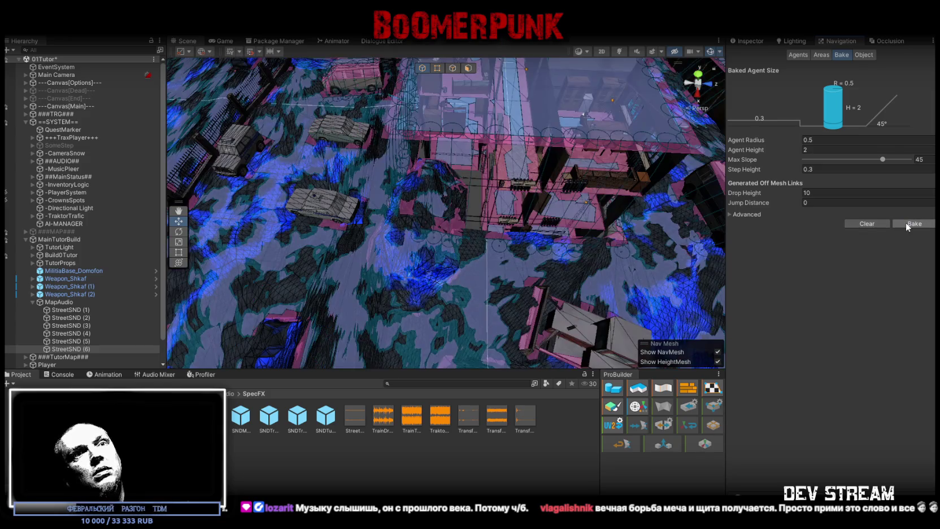
- Change the NavMesh Drop Height from 10 to 2, then switch to the Game view
mouse_move(618, 199)
mouse_down()
mouse_move(508, 134)
mouse_move(377, 160)
mouse_move(362, 181)
mouse_up()
mouse_move(550, 196)
mouse_down()
mouse_move(518, 166)
mouse_move(799, 239)
mouse_move(617, 231)
mouse_move(487, 204)
mouse_move(503, 185)
mouse_move(495, 213)
mouse_move(562, 245)
mouse_move(552, 178)
mouse_move(496, 158)
mouse_move(565, 170)
mouse_up()
mouse_move(830, 144)
mouse_down()
mouse_move(878, 150)
mouse_move(795, 218)
mouse_move(847, 221)
mouse_move(854, 211)
mouse_move(549, 243)
mouse_move(307, 226)
mouse_move(238, 201)
mouse_move(602, 212)
mouse_move(545, 219)
mouse_up()
mouse_move(734, 247)
mouse_down()
mouse_move(524, 258)
mouse_move(499, 207)
mouse_up()
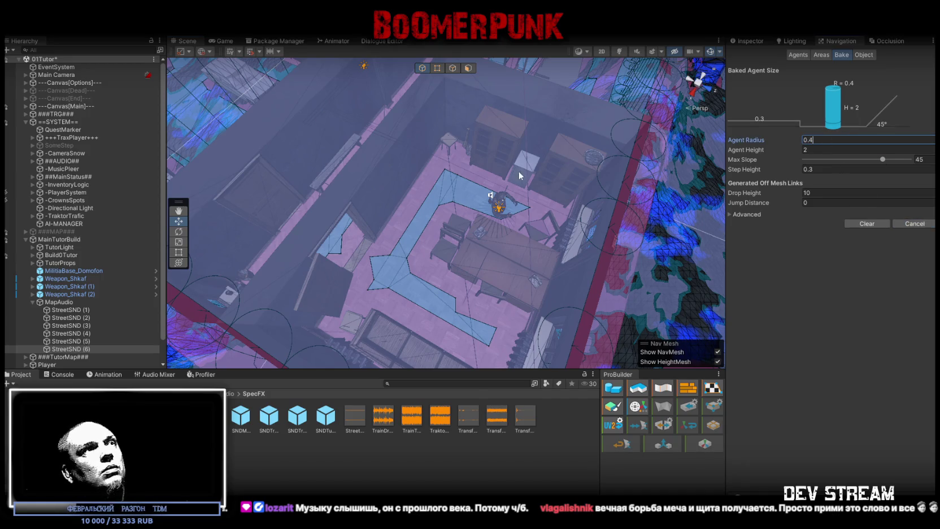
mouse_move(513, 179)
mouse_down()
mouse_move(444, 190)
mouse_move(543, 174)
mouse_move(528, 183)
mouse_up()
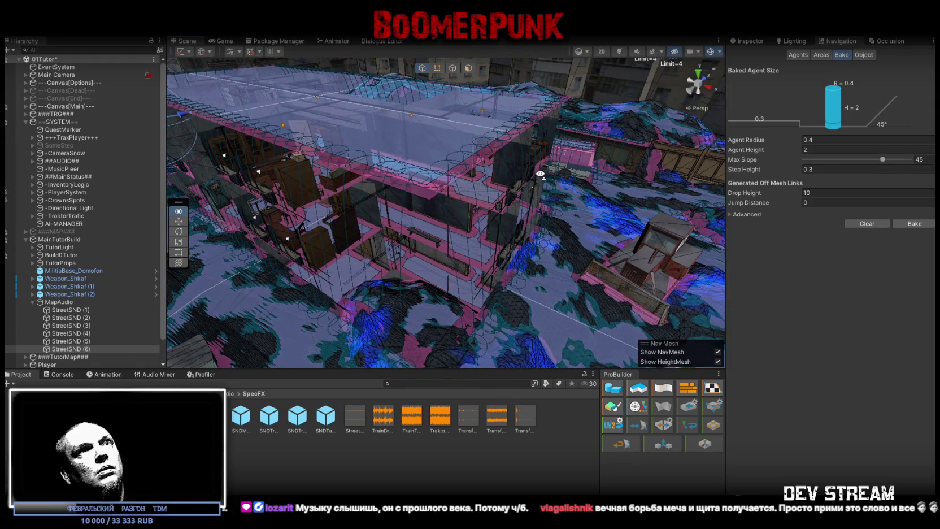
click(824, 193)
text(2)
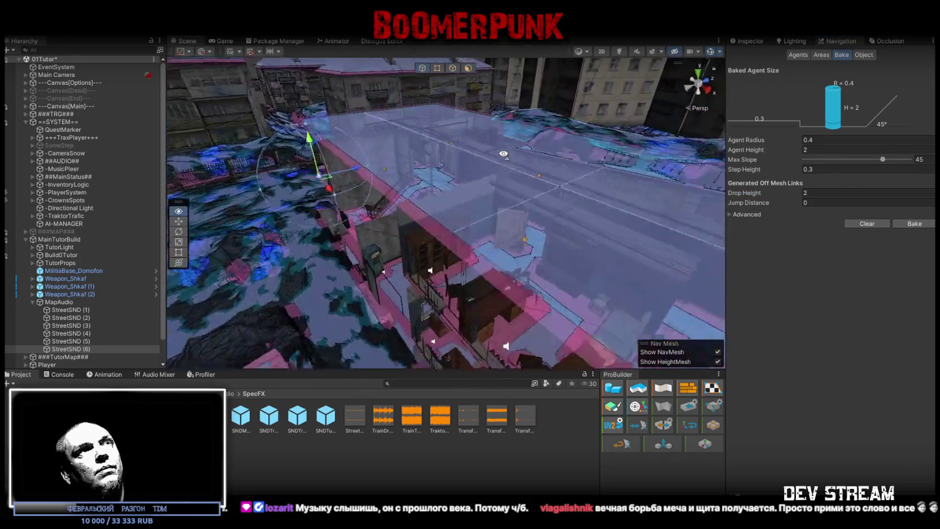
mouse_move(500, 179)
mouse_down()
mouse_move(475, 201)
mouse_move(467, 192)
mouse_up()
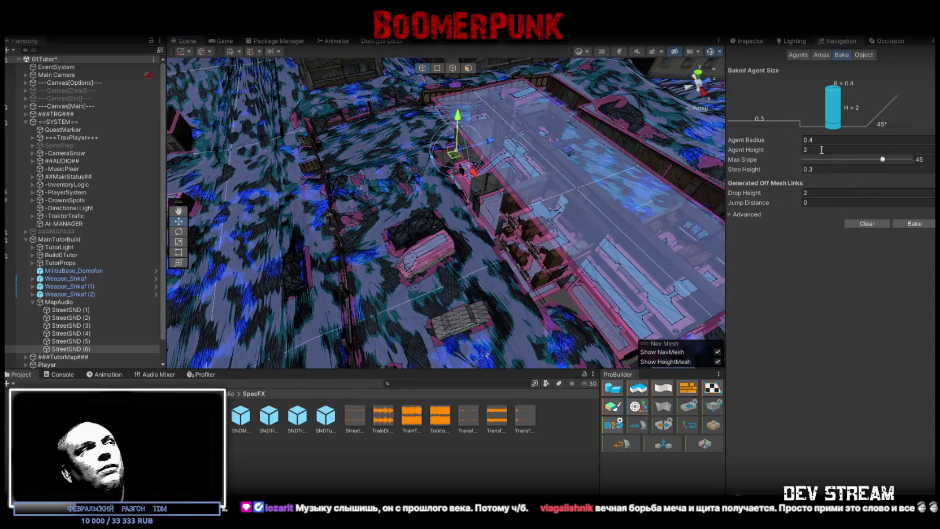
click(221, 42)
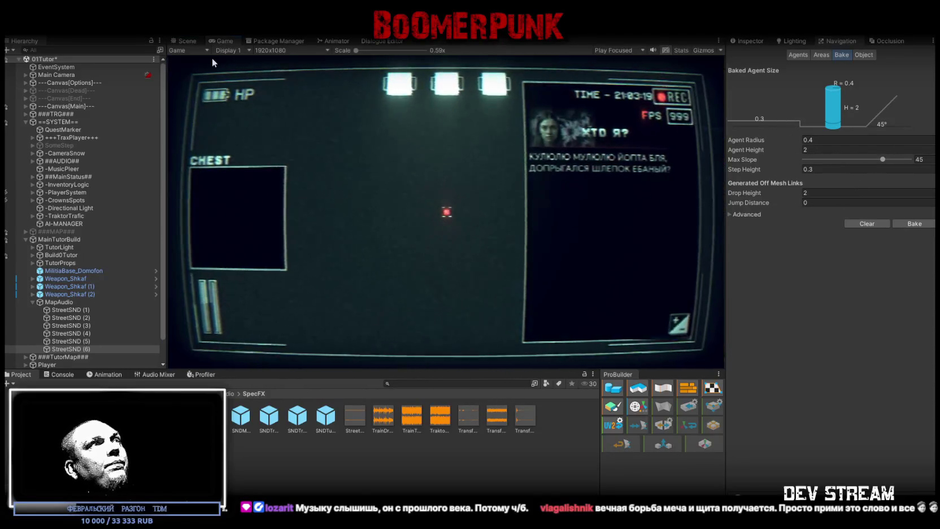
- Return to the Scene view and clear the baked NavMesh overlay
click(187, 42)
click(867, 224)
mouse_move(469, 195)
mouse_down()
mouse_move(406, 159)
mouse_move(368, 159)
mouse_up()
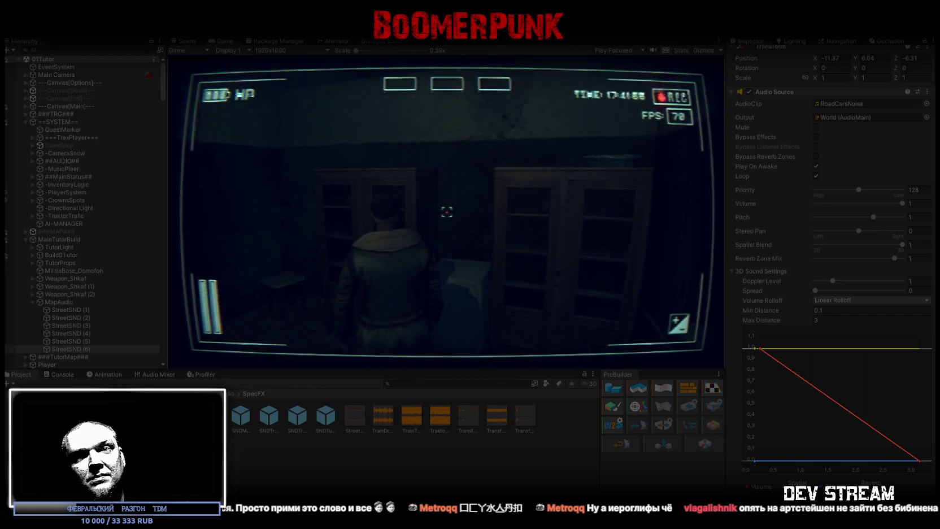
- Maximize the Game view and walk the character down the corridor to the window room
double_click(221, 44)
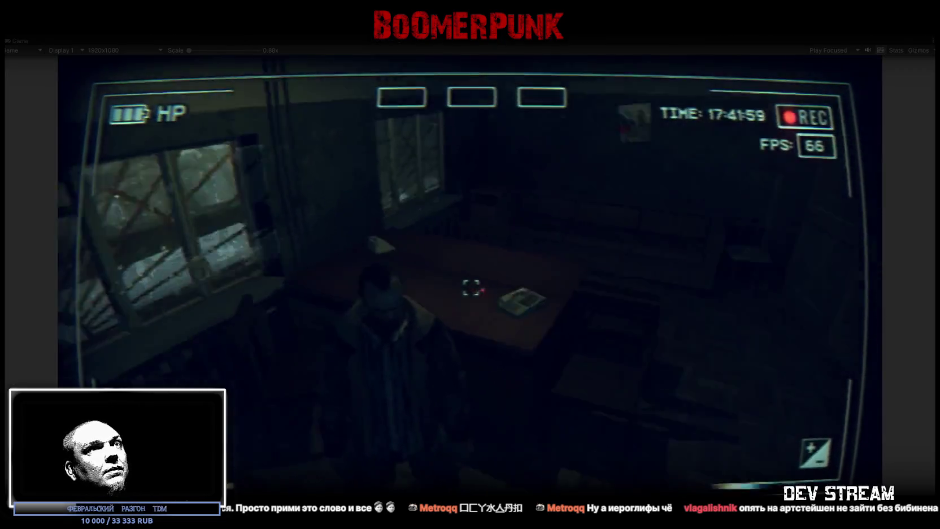
key(w)
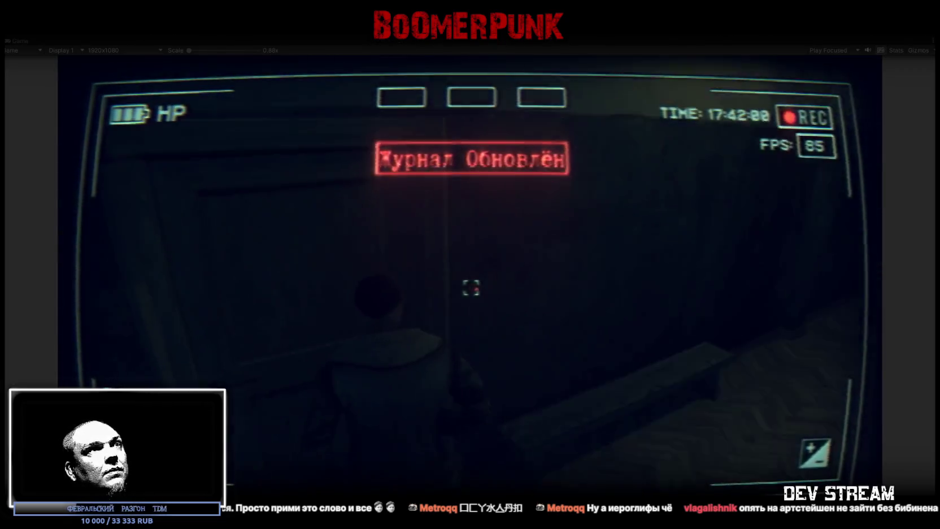
key(w)
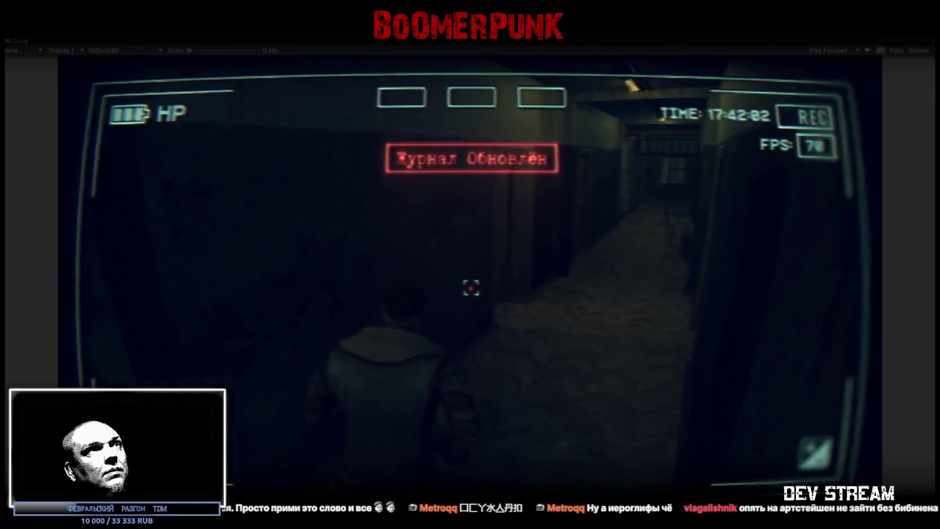
key(w)
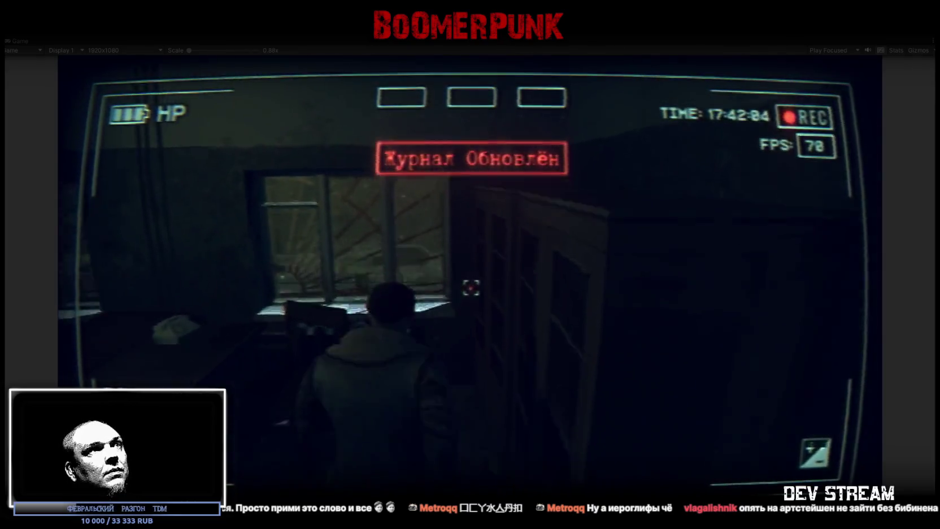
key(w)
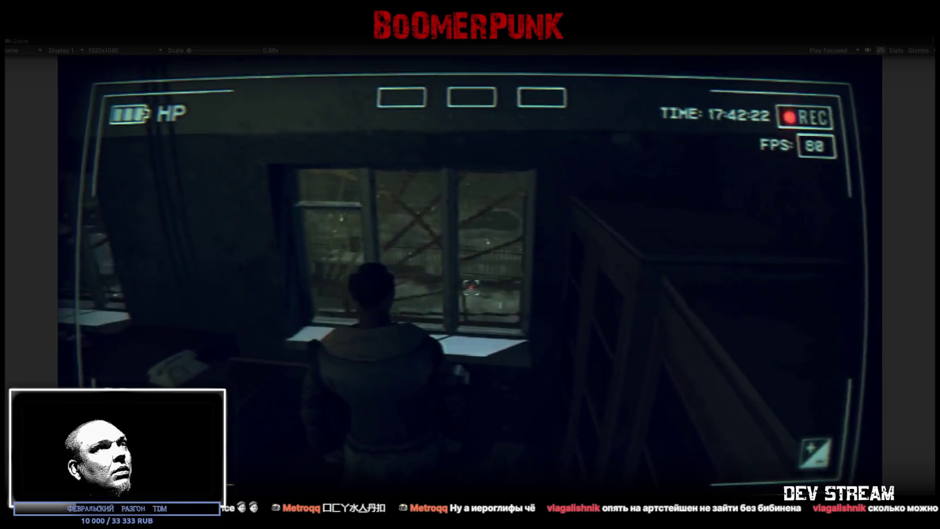
double_click(22, 41)
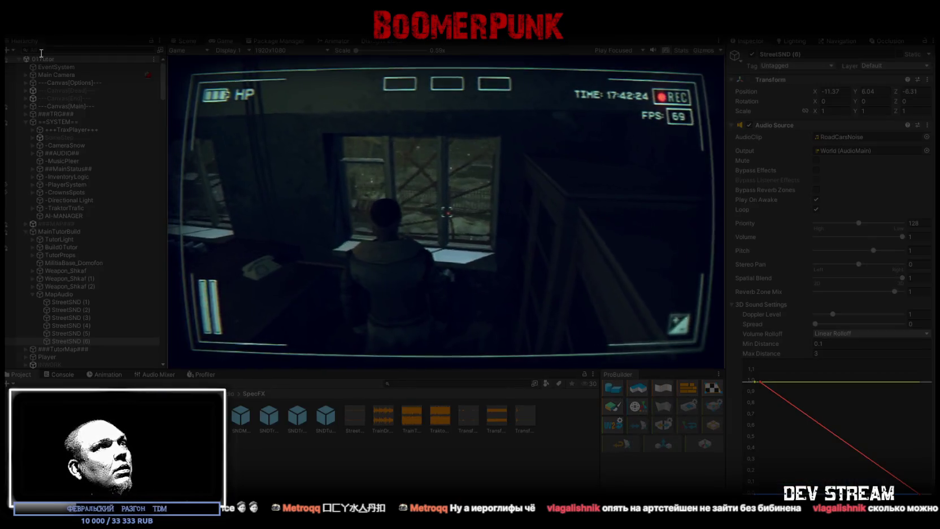
- Select StreetSND (1) through (6) and edit their shared Audio Source Pitch value
click(72, 301)
shift+click(75, 342)
scroll(843, 291, down, 1)
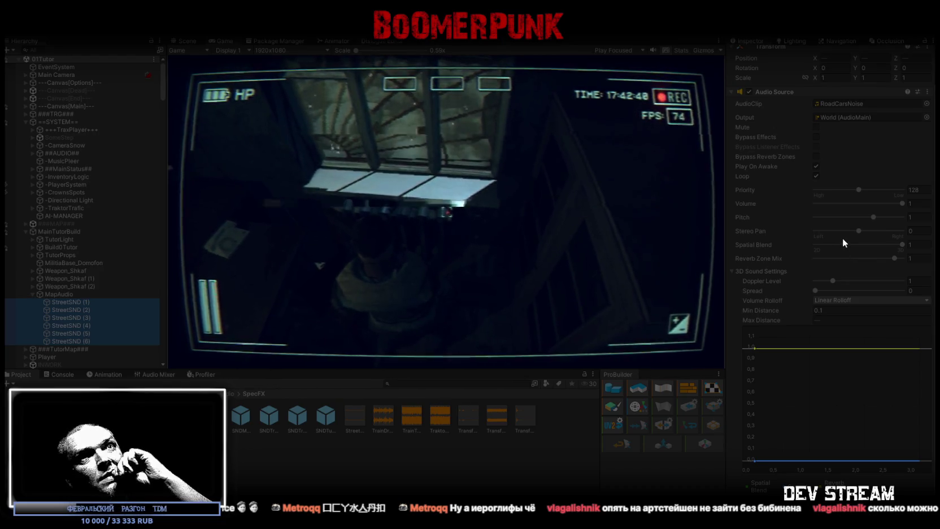
drag(871, 217, 866, 217)
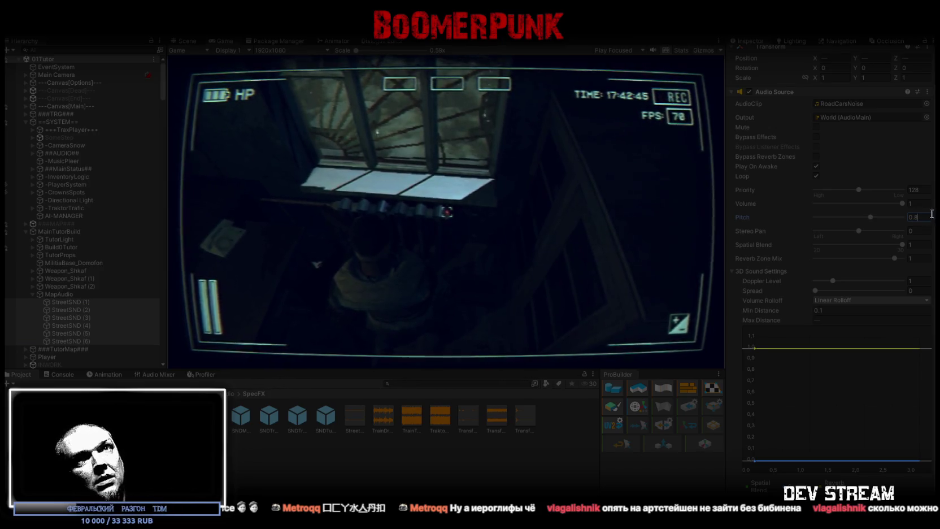
key(Return)
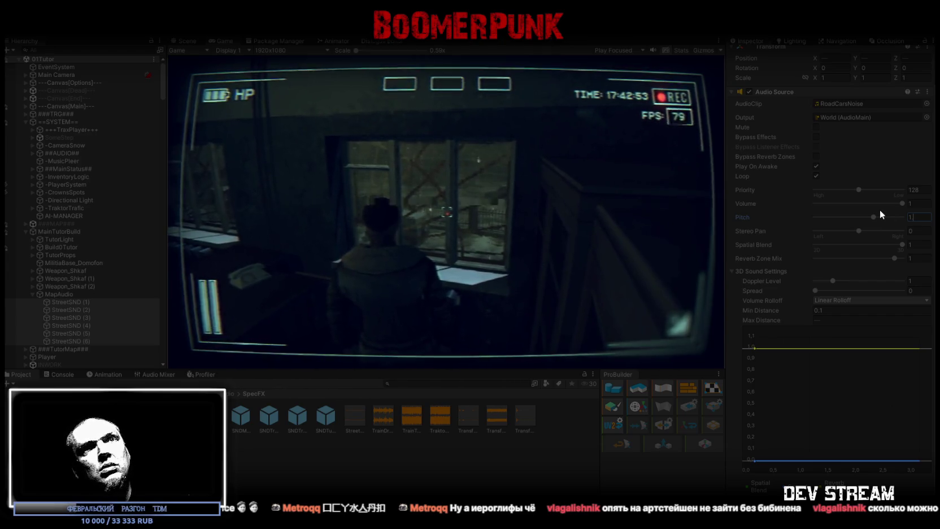
text(.2)
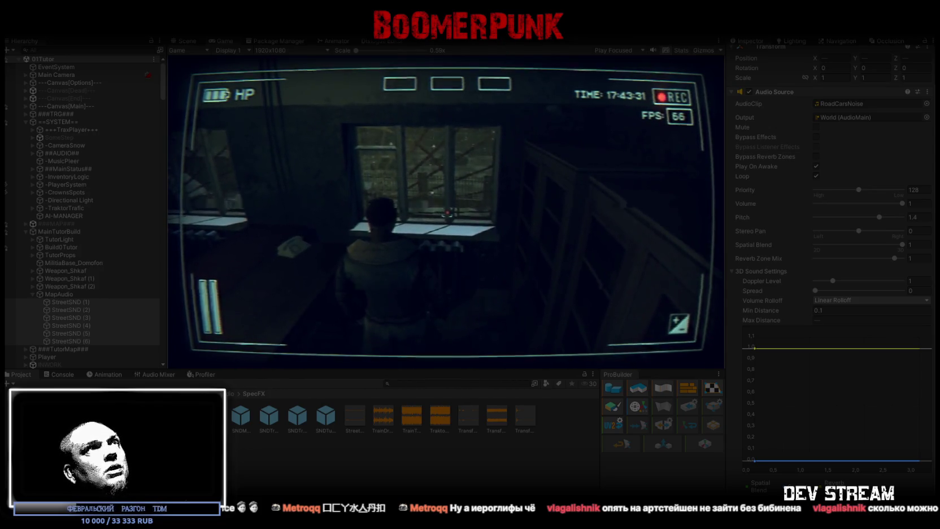
key(Escape)
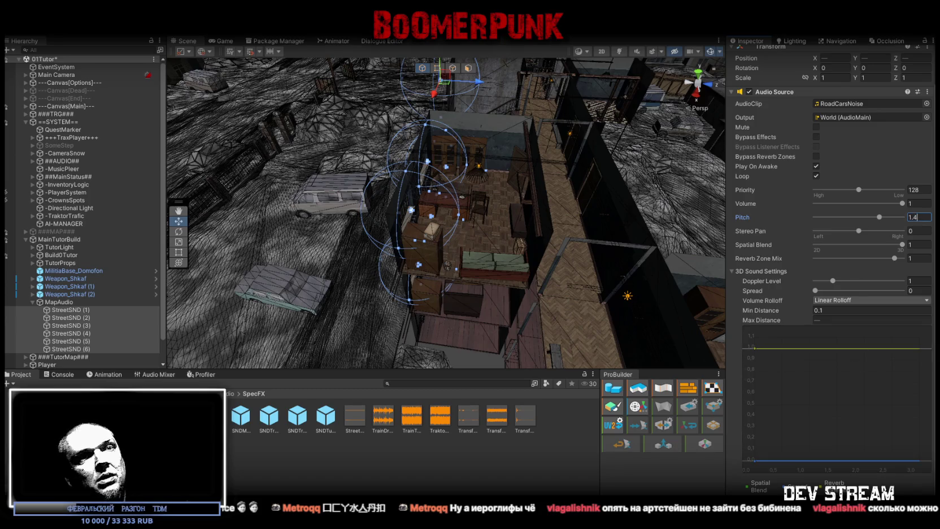
- Add an Audio Low Pass Filter to the six StreetSND sound sources, then look over them along the building
key(ctrl+shift+a)
text(a)
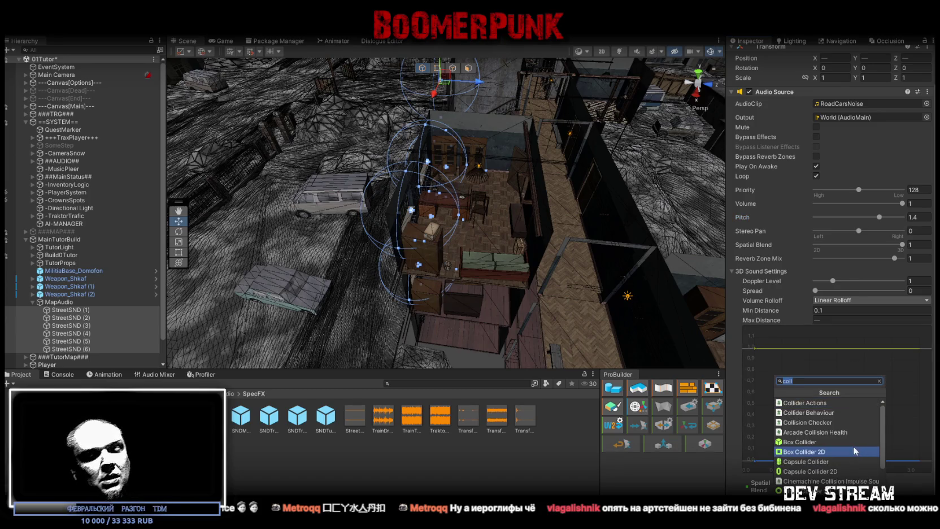
text(udio)
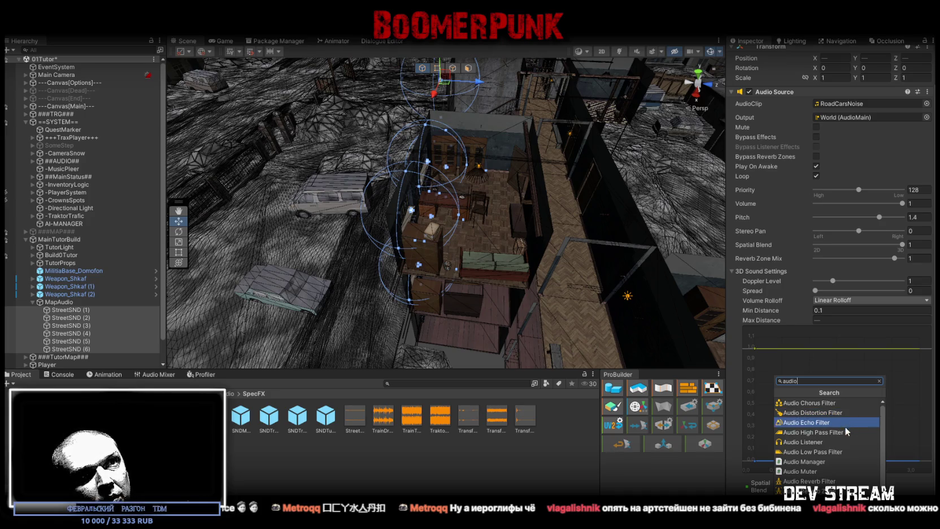
click(834, 453)
scroll(849, 392, down, 1)
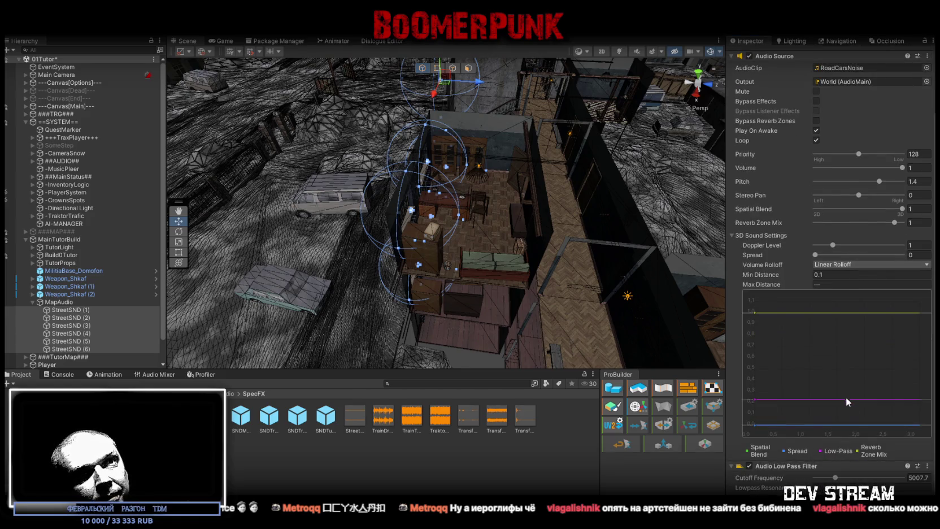
drag(193, 284, 444, 177)
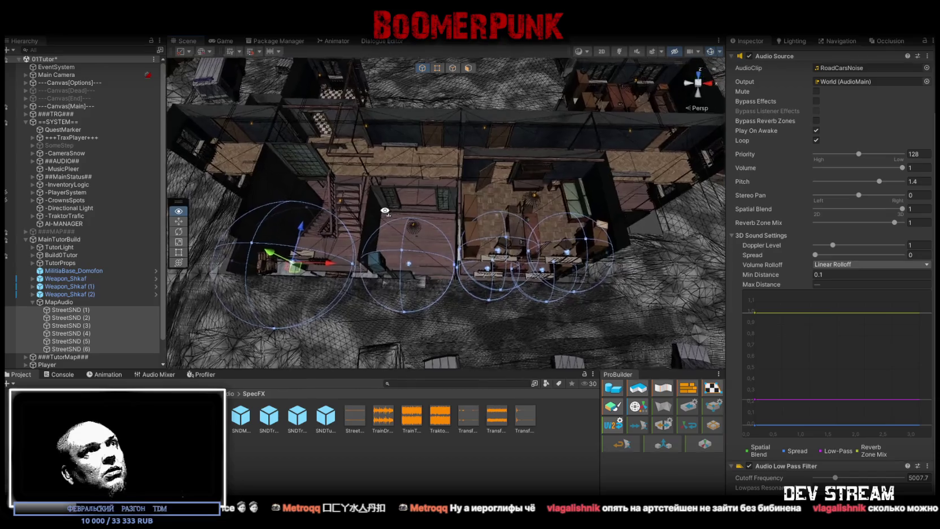
mouse_move(400, 205)
mouse_down()
mouse_move(382, 137)
mouse_move(474, 134)
mouse_move(227, 124)
mouse_move(136, 156)
mouse_up()
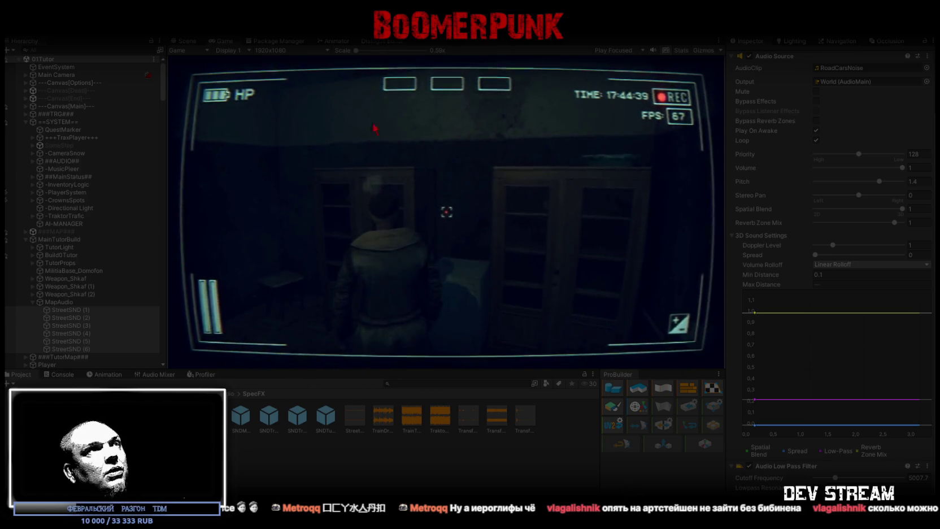
- Playtest the low-pass-filtered street noise with the character in the starting room
mouse_move(447, 212)
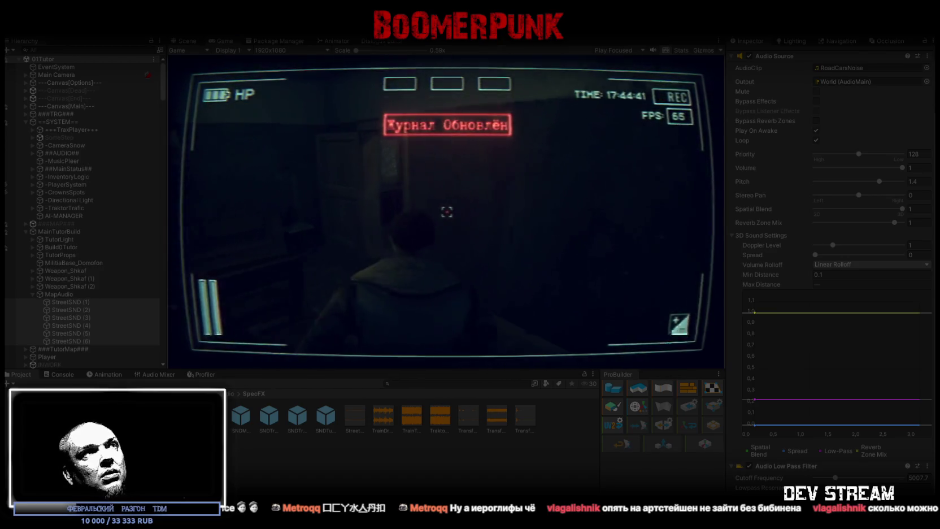
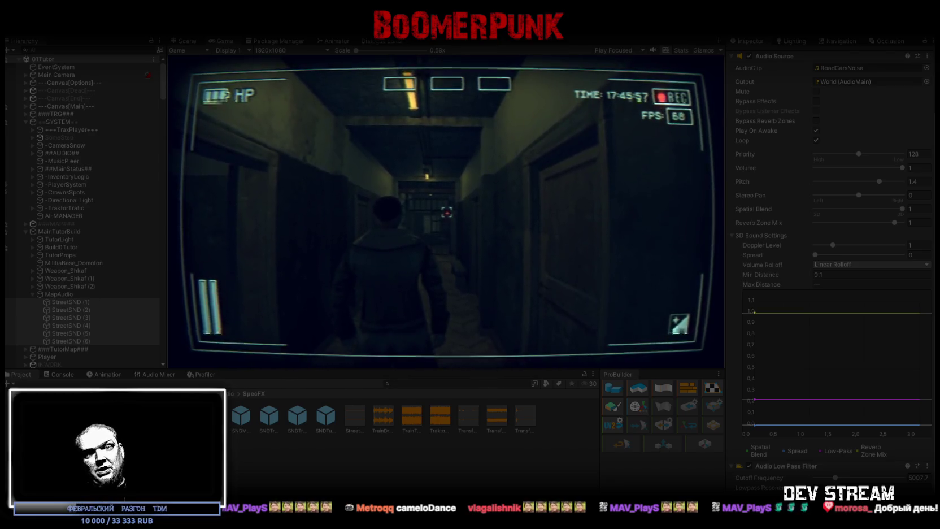
- Walk the character through the doorway to the window in the maximized game view, then restore the layout
key(w)
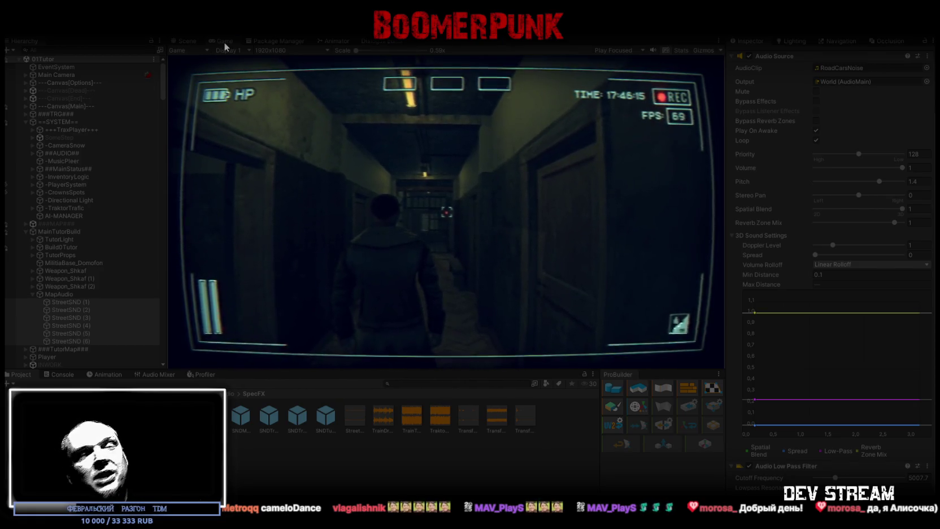
double_click(223, 42)
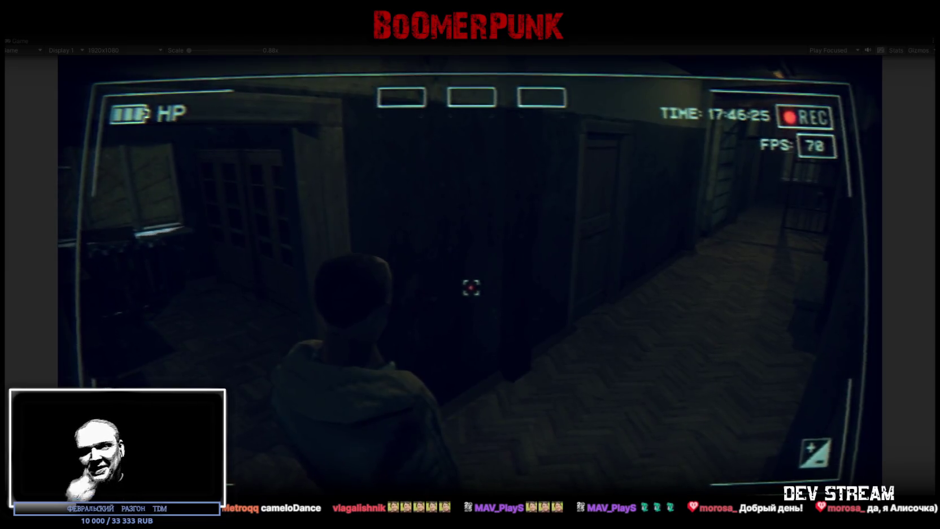
key(w)
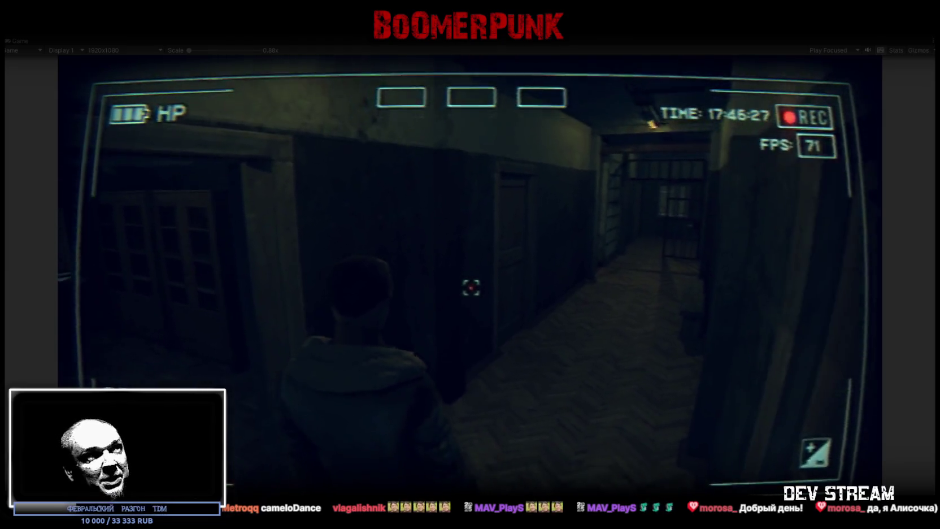
key(w)
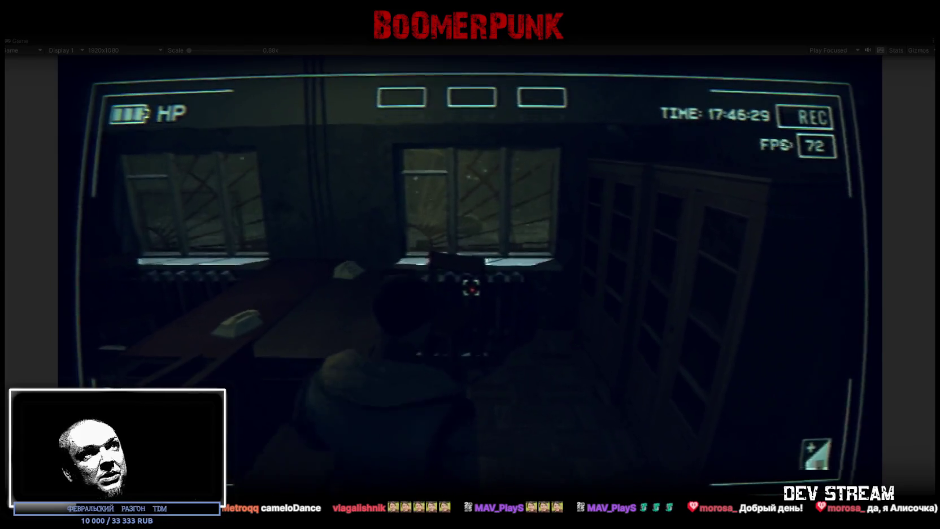
key(w)
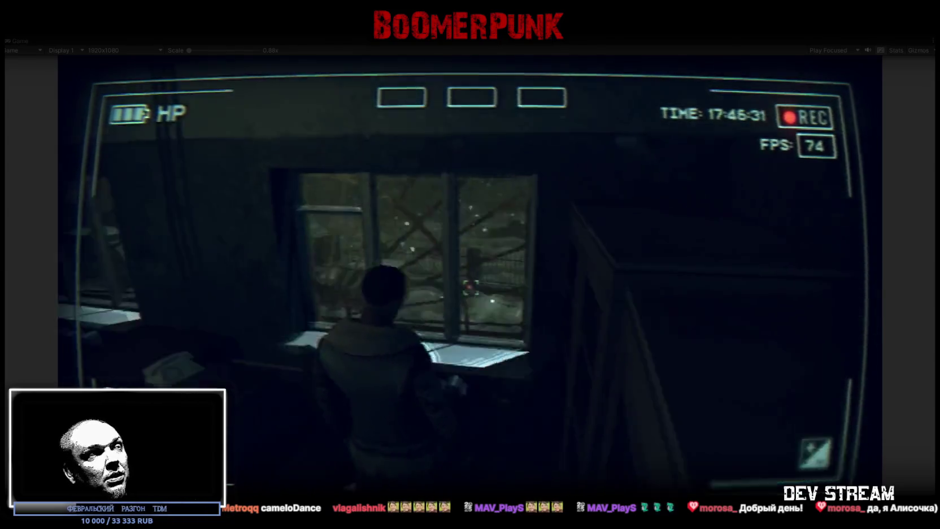
key(a)
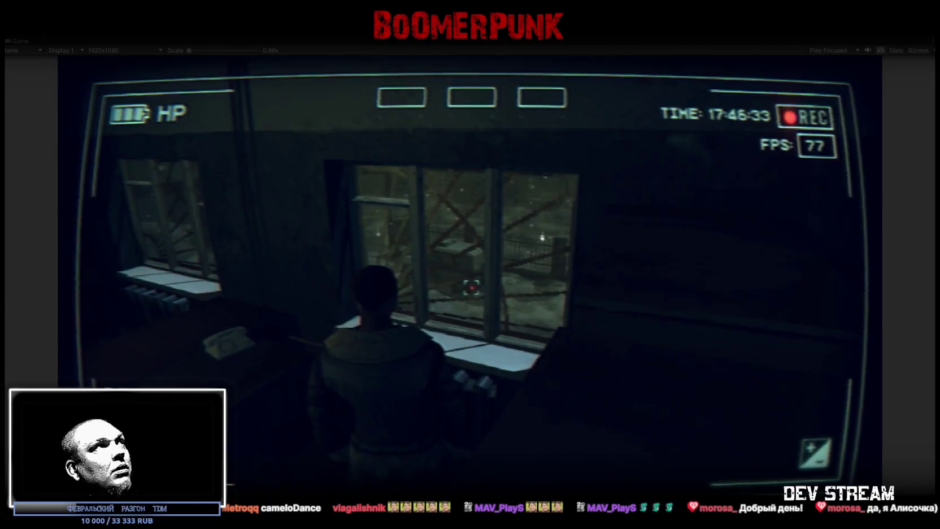
key(shift+space)
- Set the Audio Low Pass cutoff of StreetSND (1)–(6) to 1500, then to 1200
click(87, 301)
shift+click(75, 341)
scroll(882, 398, down, 3)
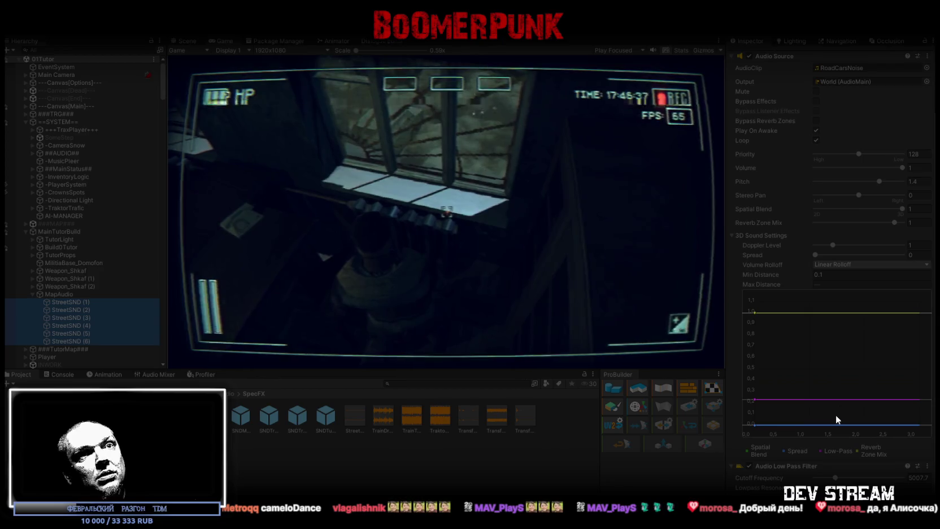
drag(835, 479, 829, 483)
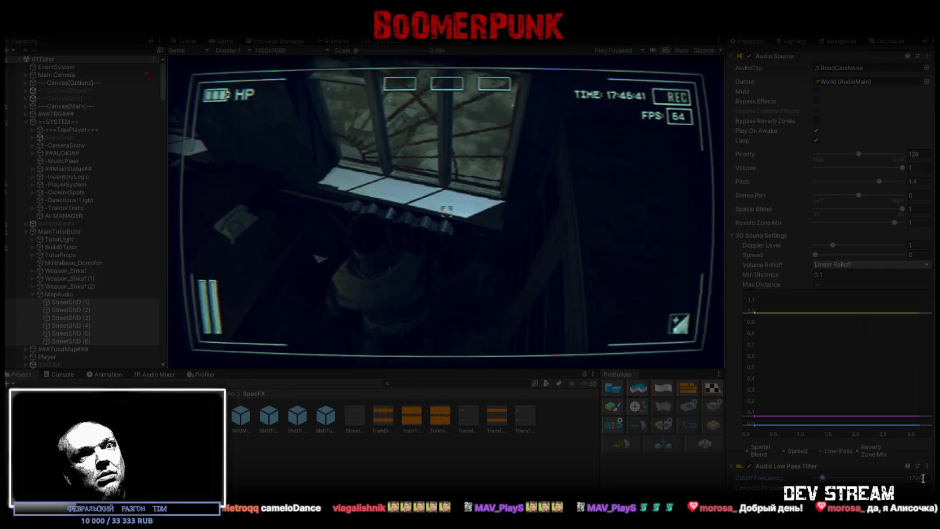
text(1500)
key(Return)
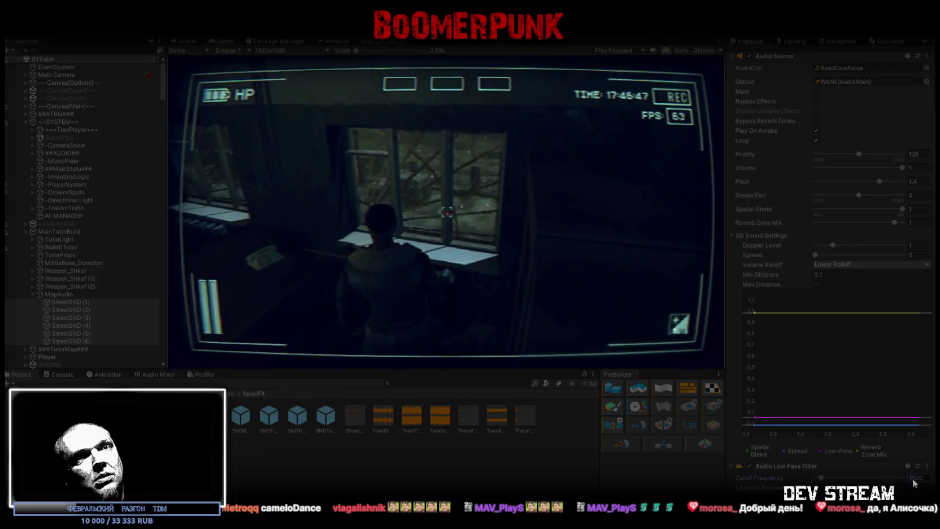
text(1200)
key(Return)
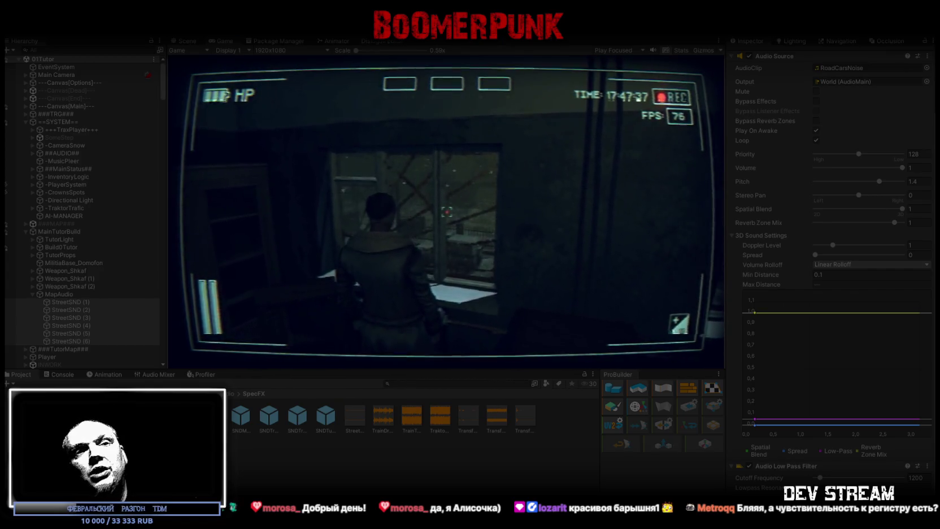
- Walk up to the snowy window and back, turning toward the cabinets and table
key(w)
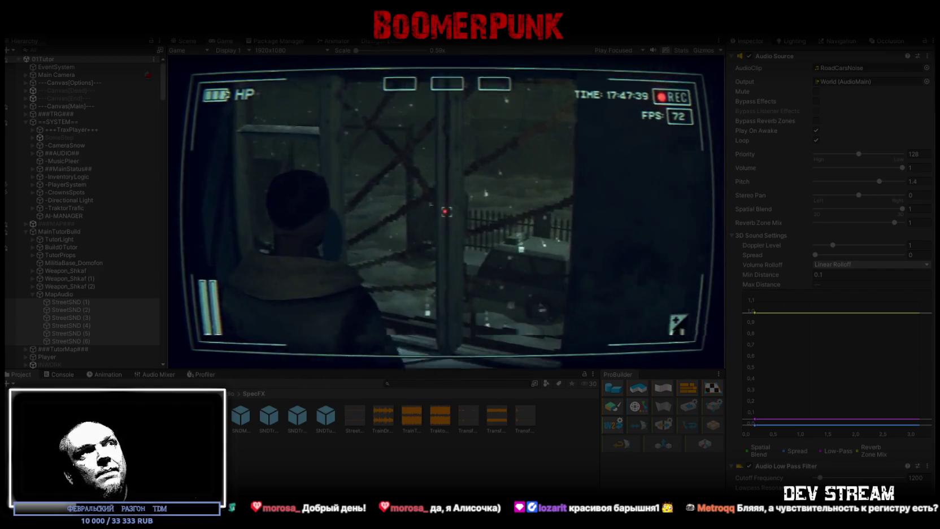
key(s)
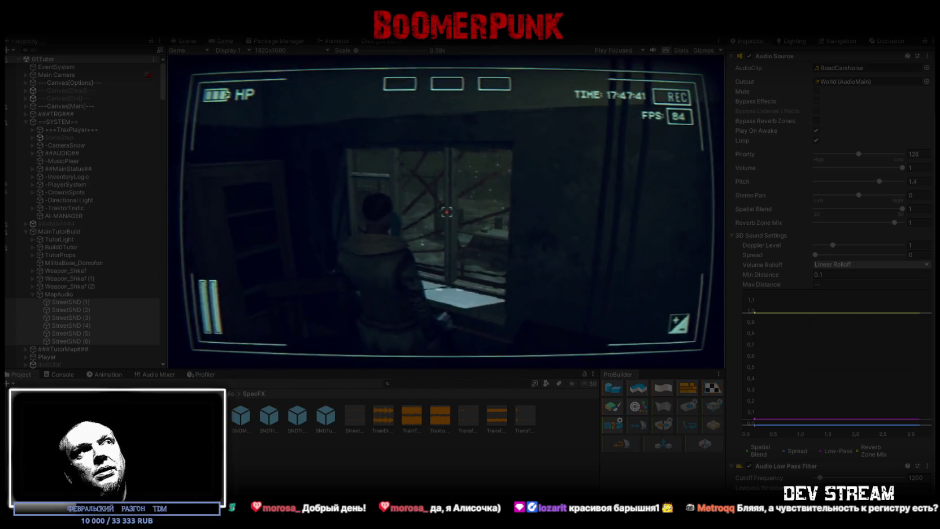
key(w)
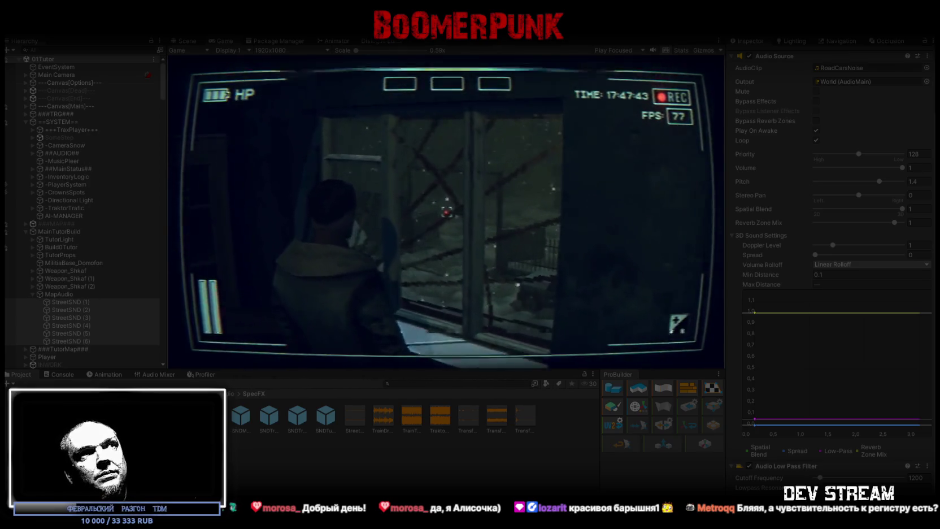
key(s)
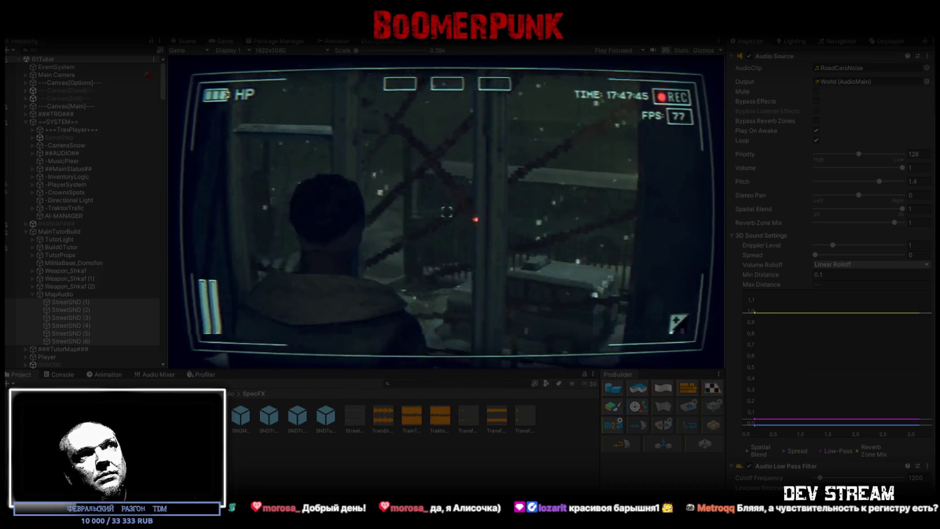
key(d)
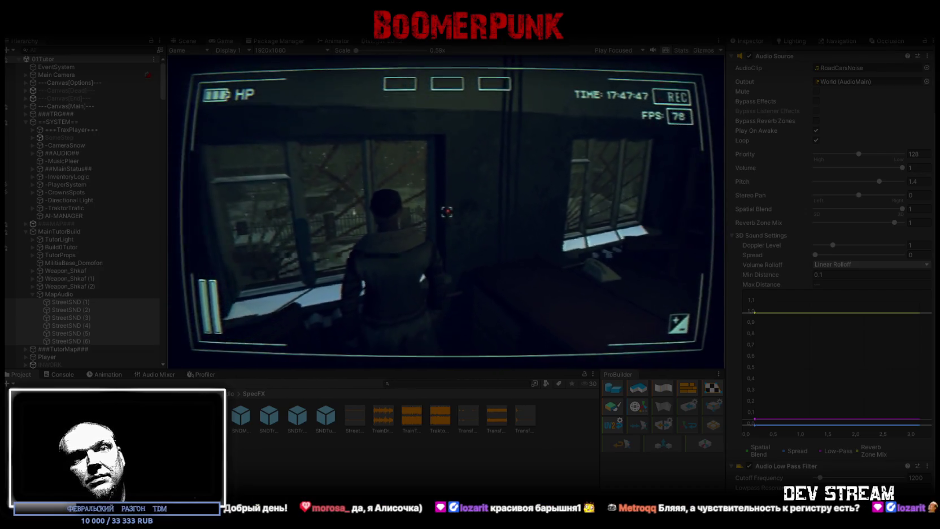
key(a)
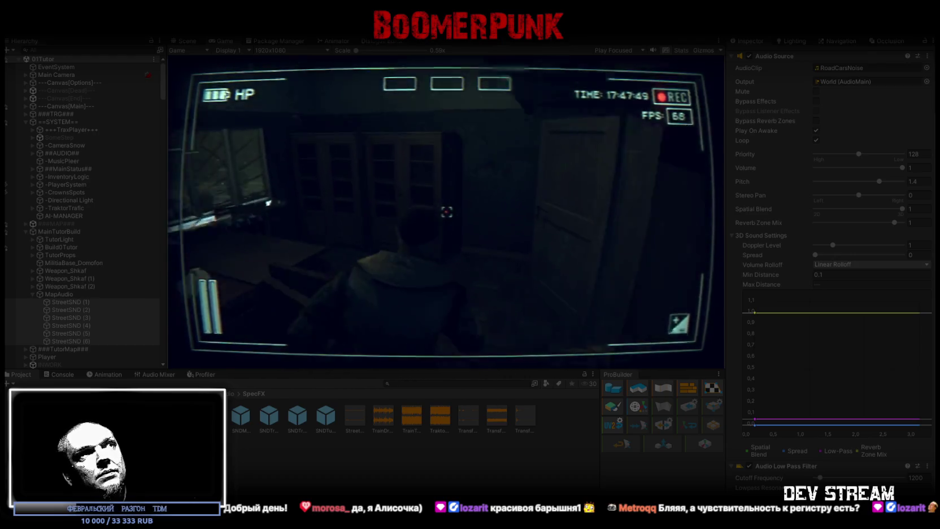
- Walk along the windows into the dark room, then maximize the game view
key(w)
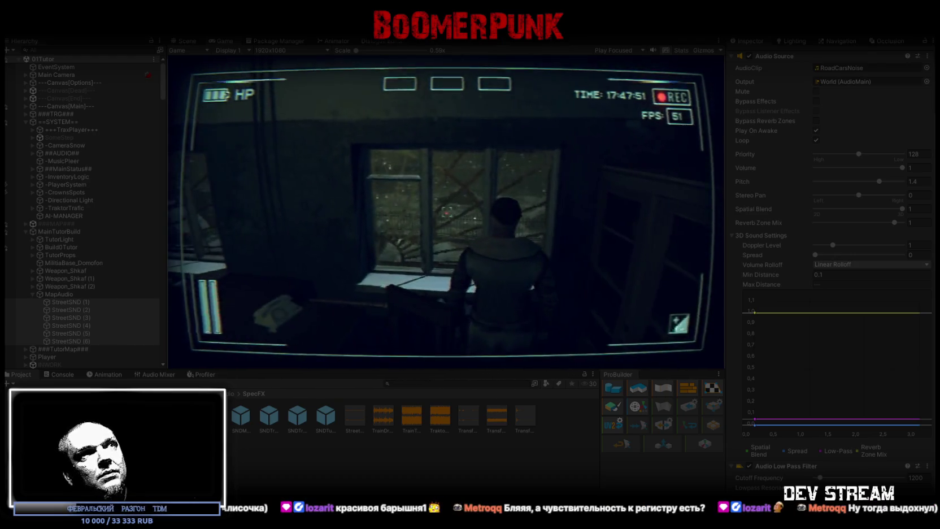
key(w)
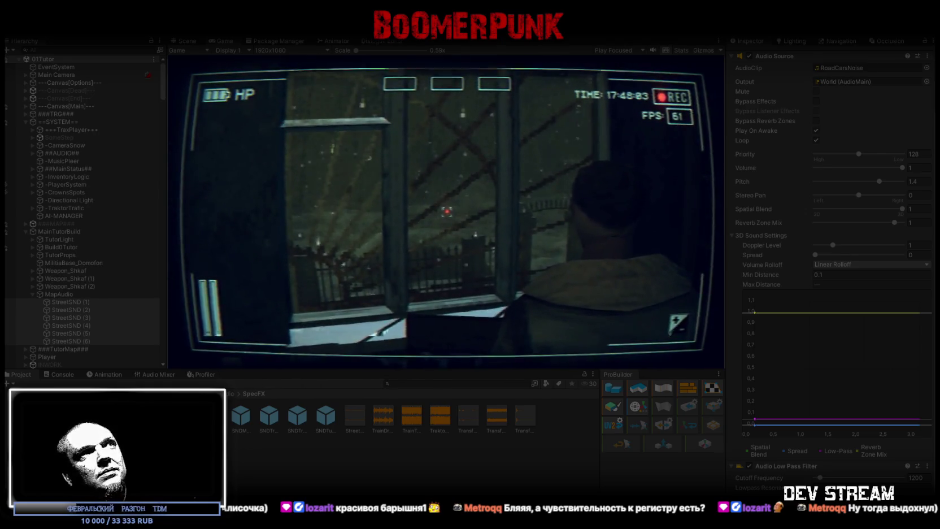
key(w)
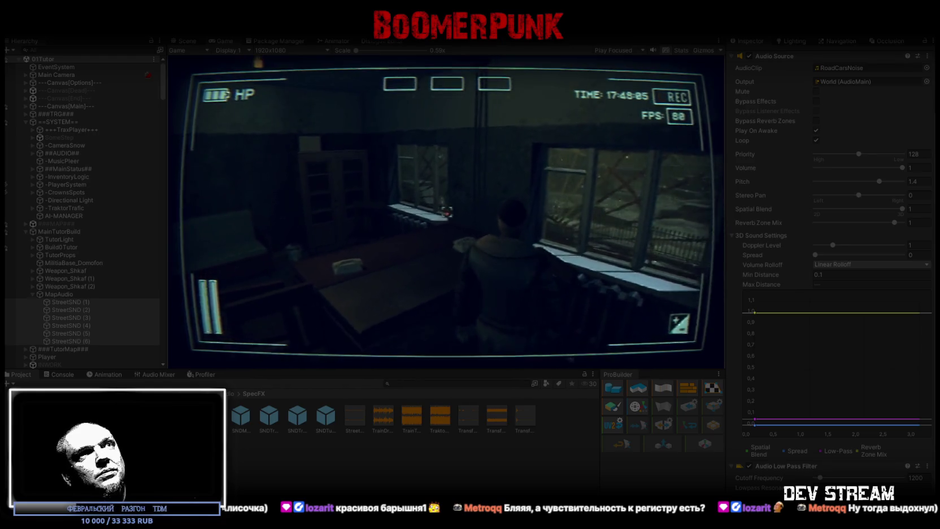
key(w)
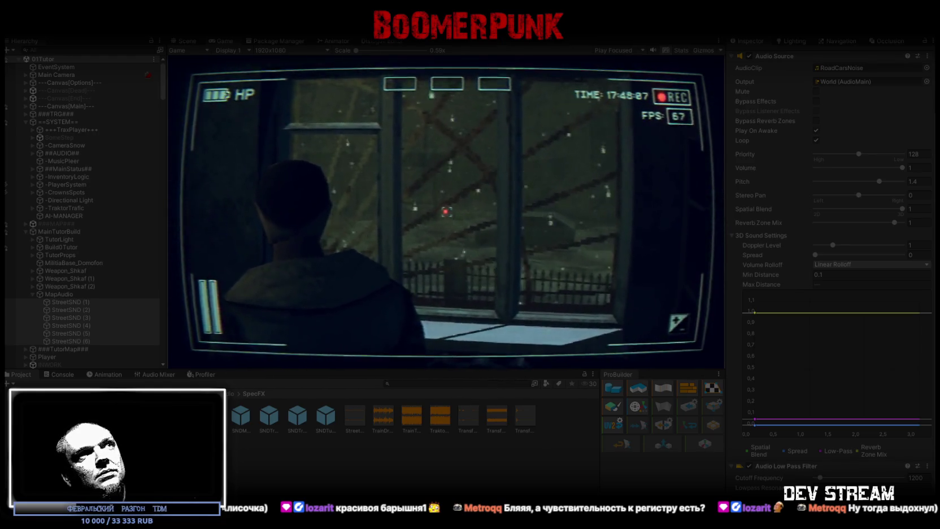
key(w)
key(w)
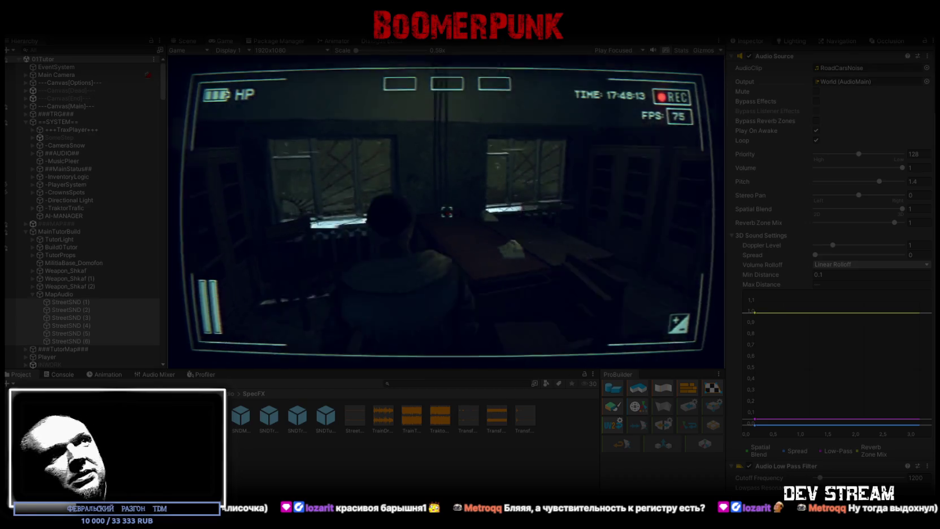
double_click(223, 43)
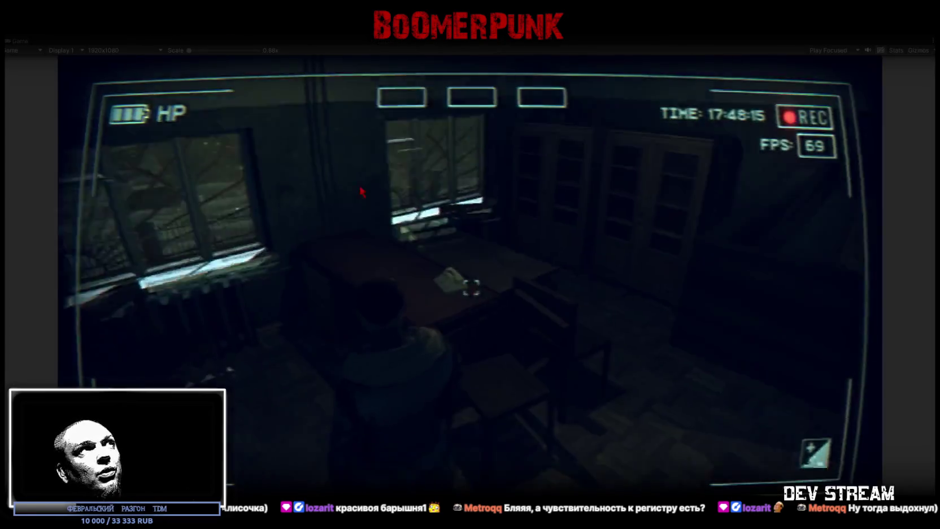
- Walk down the barred corridor to the window overlooking the snowy yard
key(w)
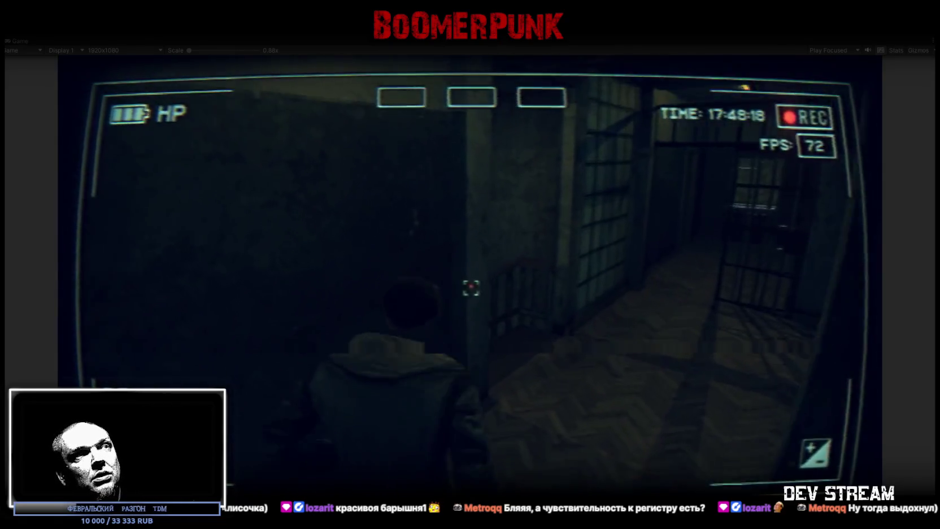
key(w)
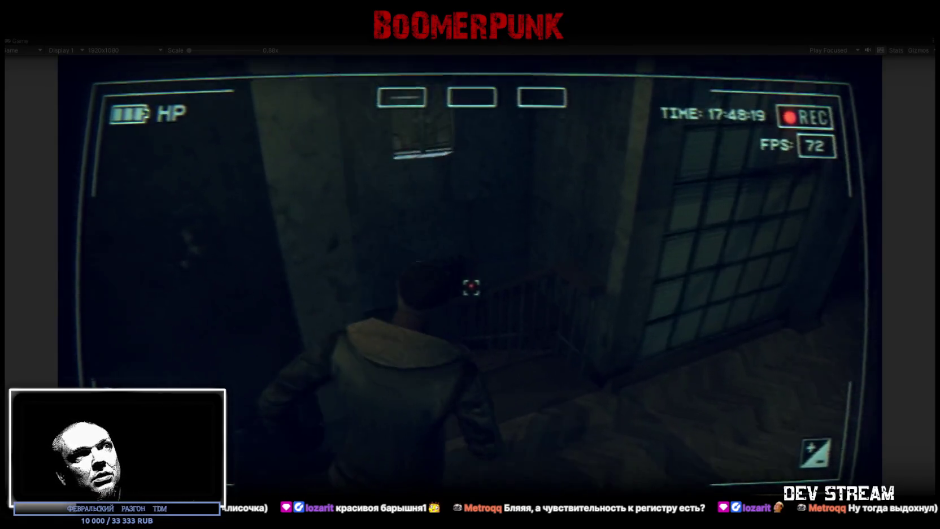
key(w)
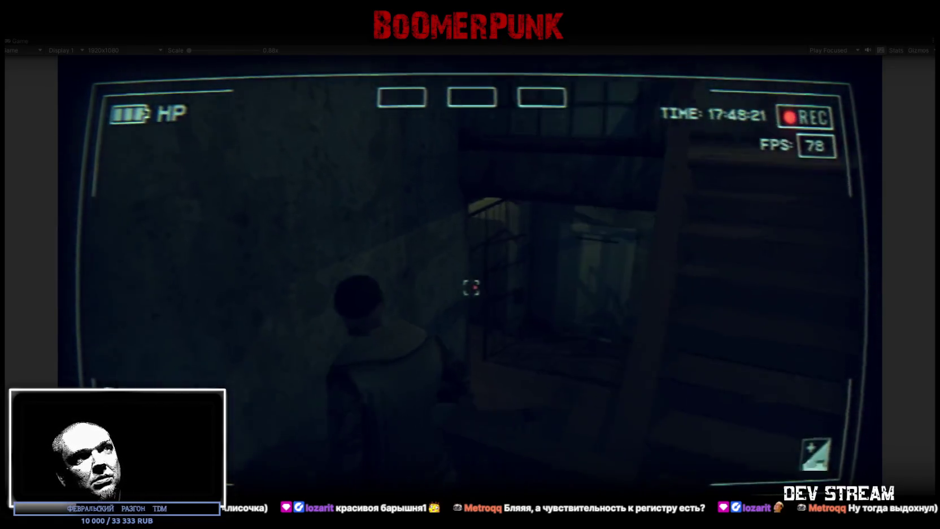
key(w)
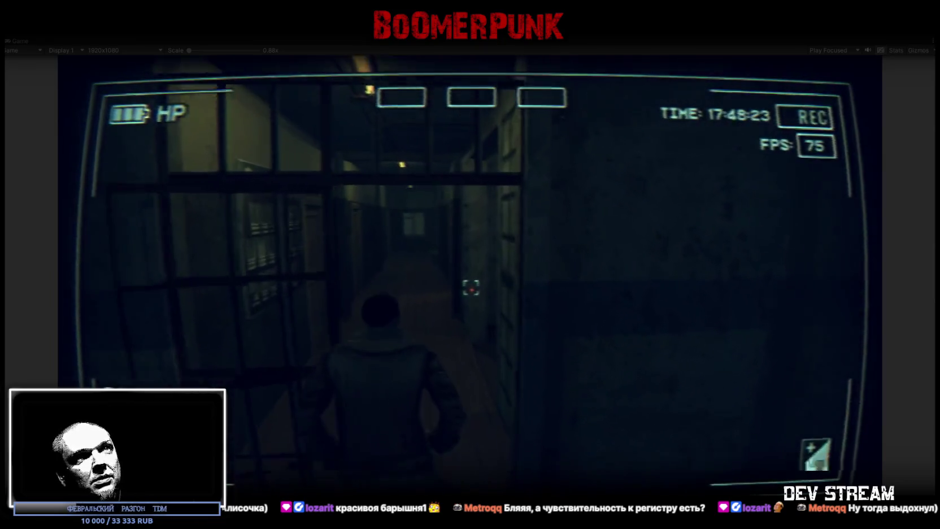
key(w)
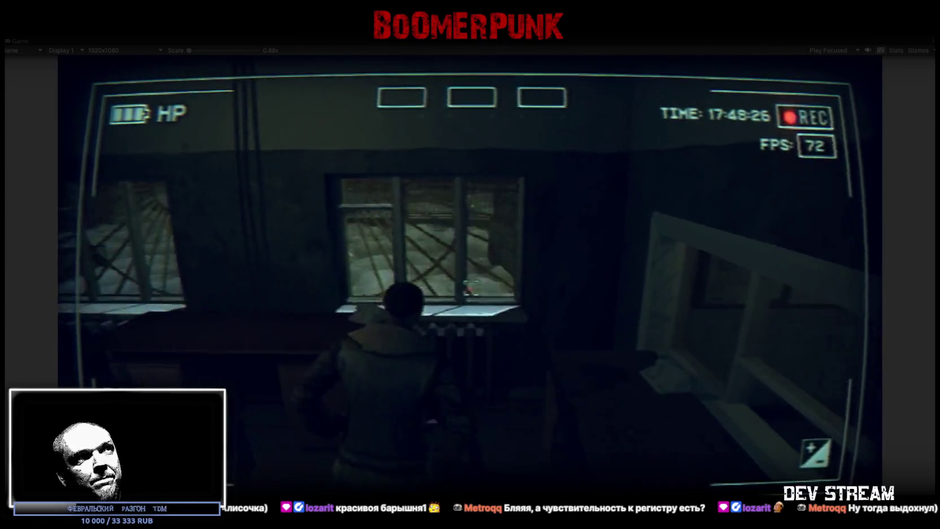
key(w)
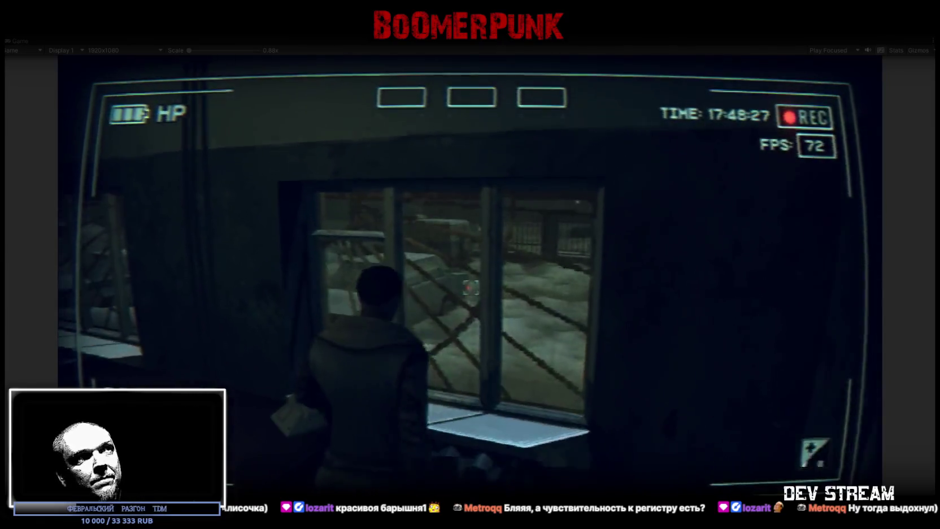
key(s)
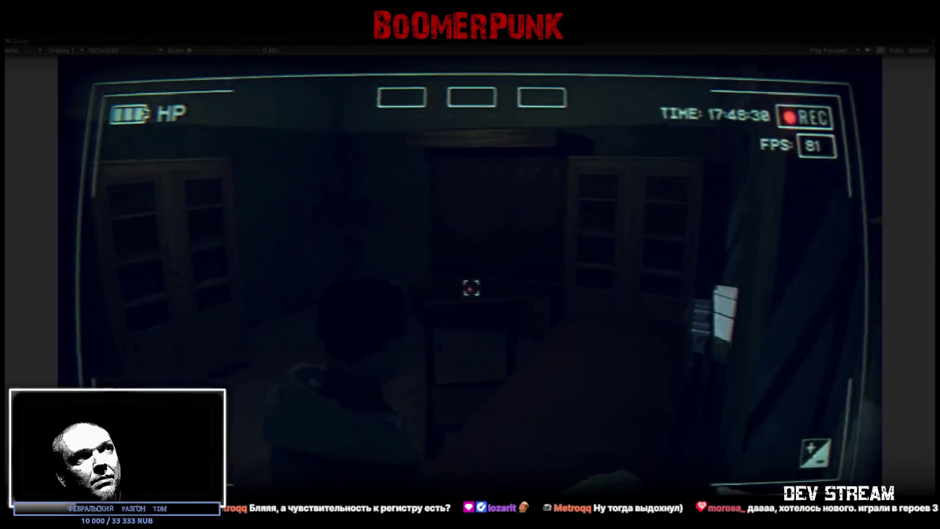
- Walk the corridor to the water vending machine, then head toward the window wall
key(w)
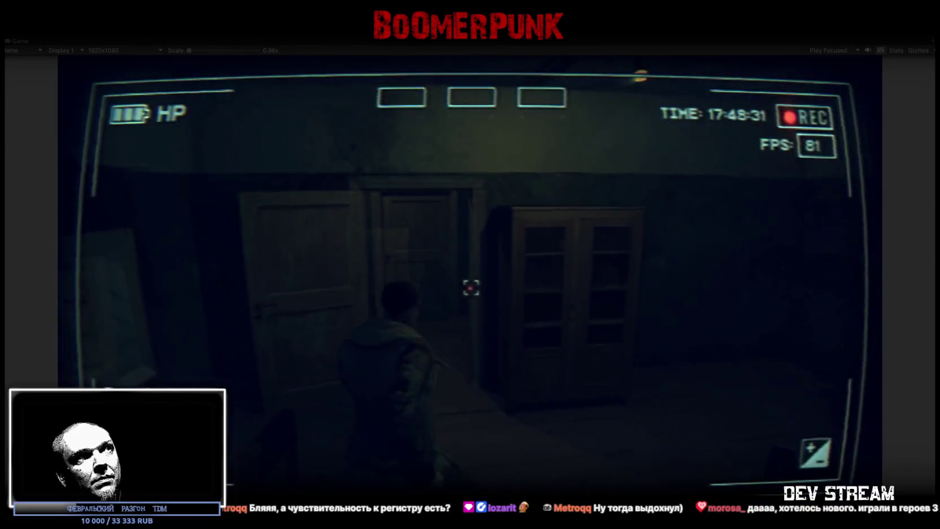
key(w)
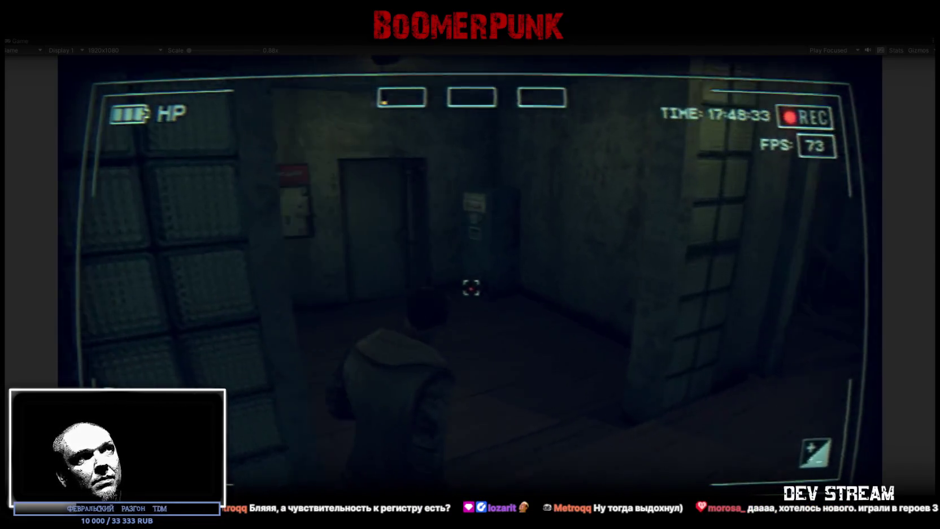
key(w)
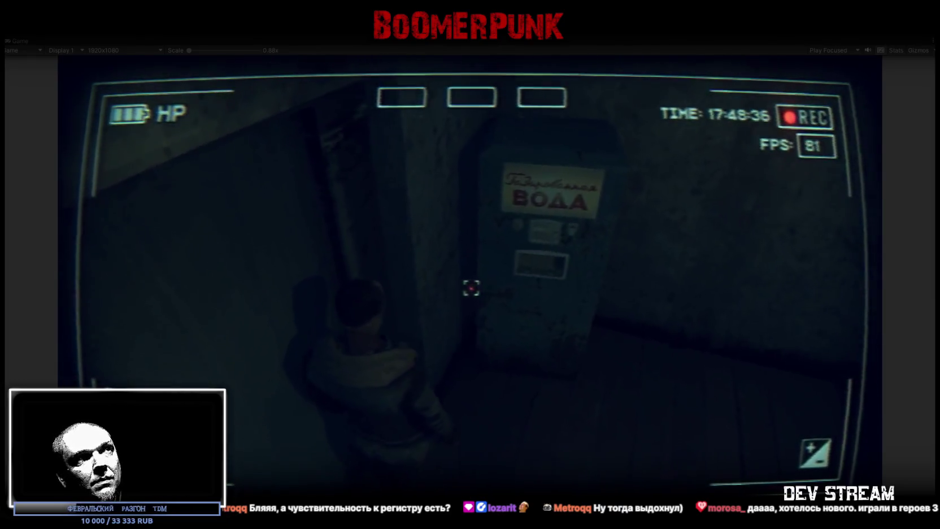
key(w)
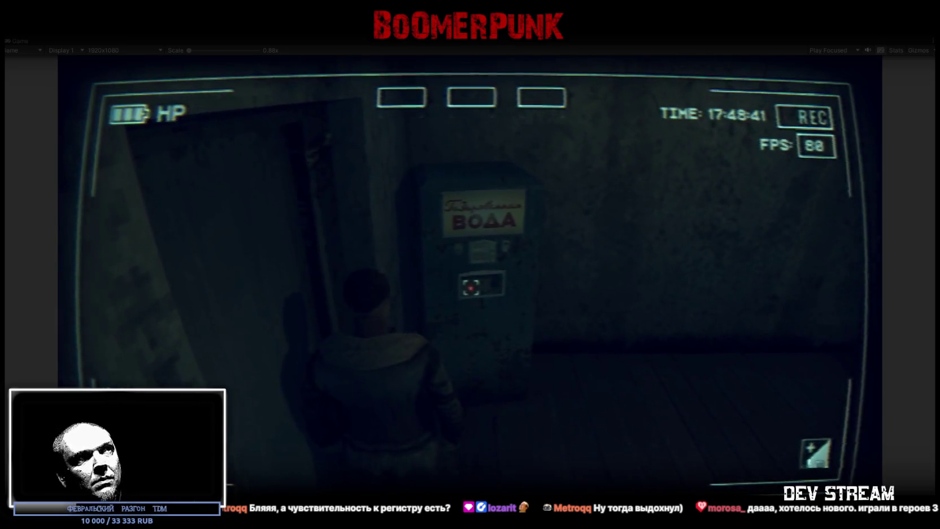
key(s)
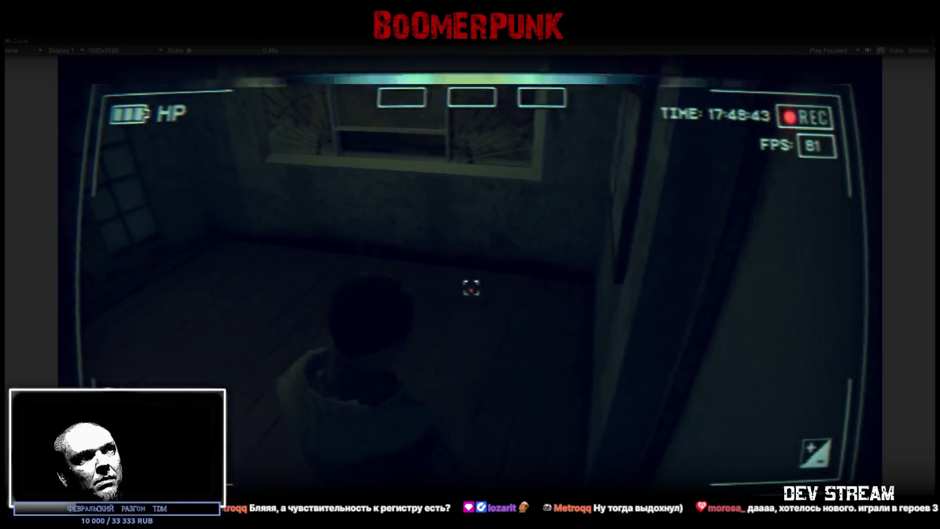
key(w)
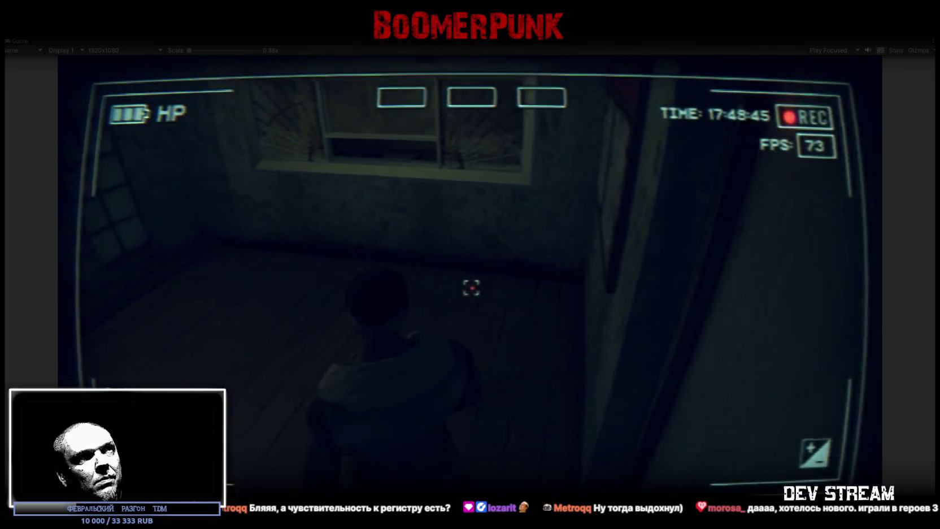
- Open and close the in-game notepad menu, then stop the play-test
key(Escape)
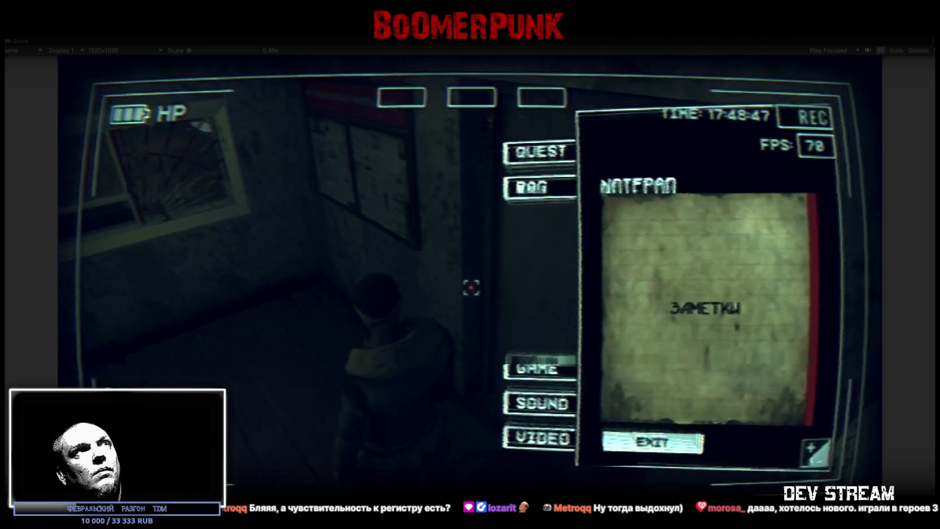
key(Escape)
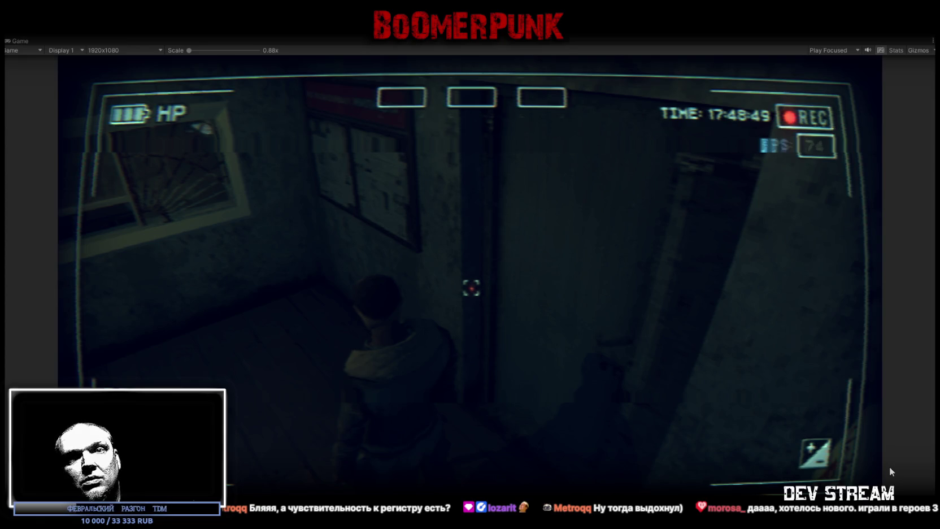
key(ctrl+p)
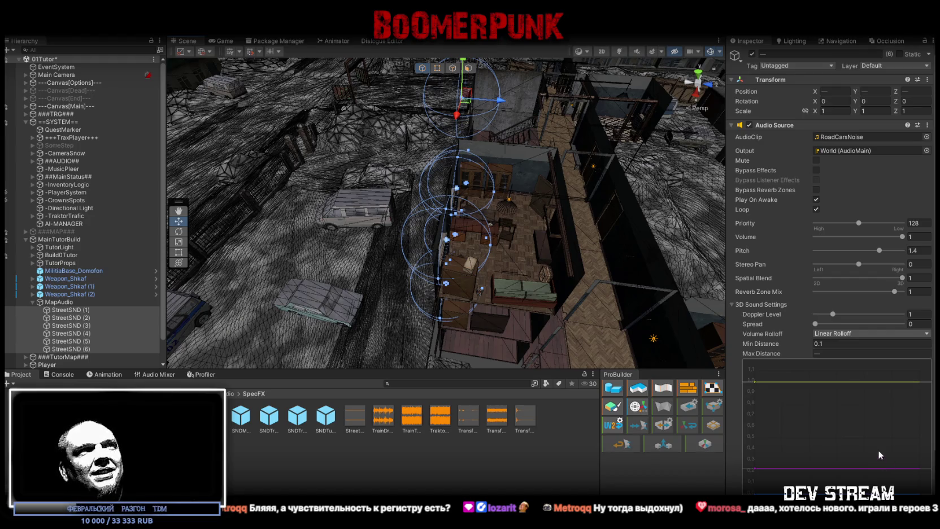
- Orbit down into the room and nudge the selected audio sources slightly along X
scroll(490, 210, up, 5)
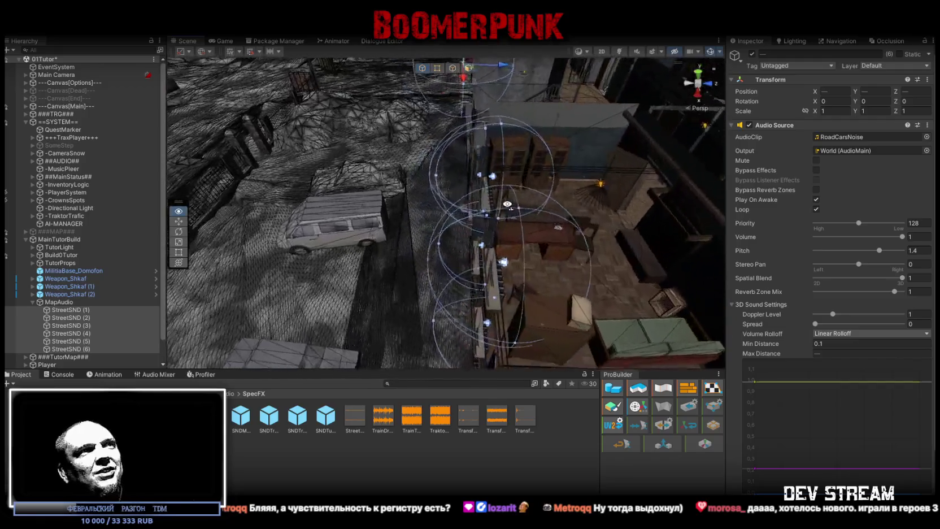
mouse_move(255, 271)
mouse_down()
mouse_move(261, 204)
mouse_move(285, 203)
mouse_up()
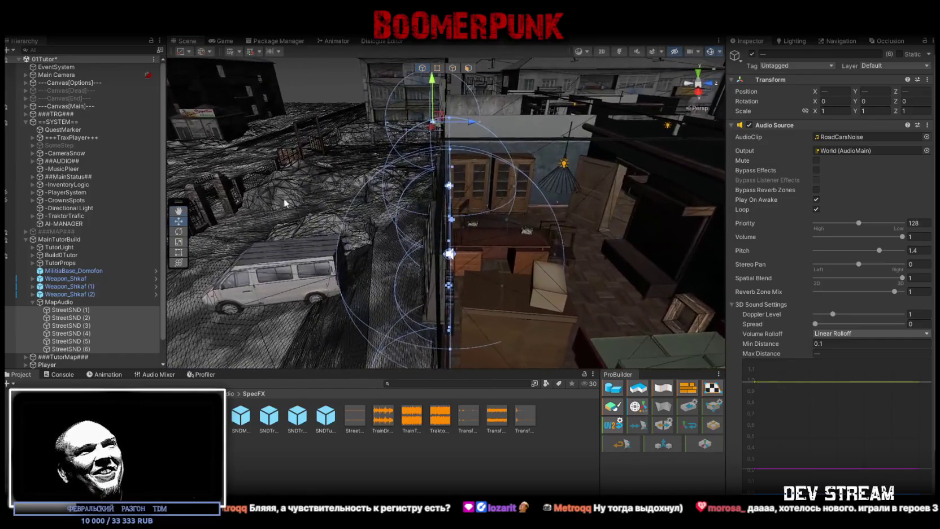
drag(474, 129, 472, 129)
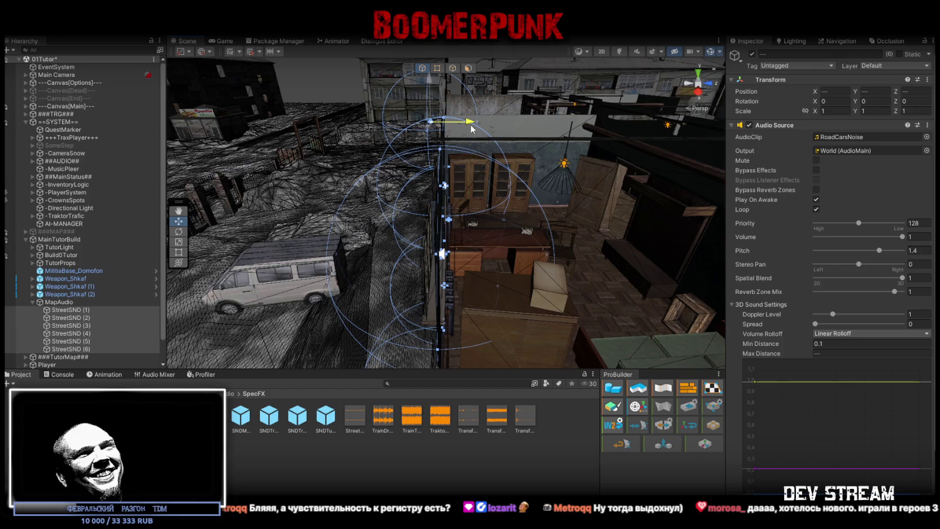
drag(483, 212, 483, 187)
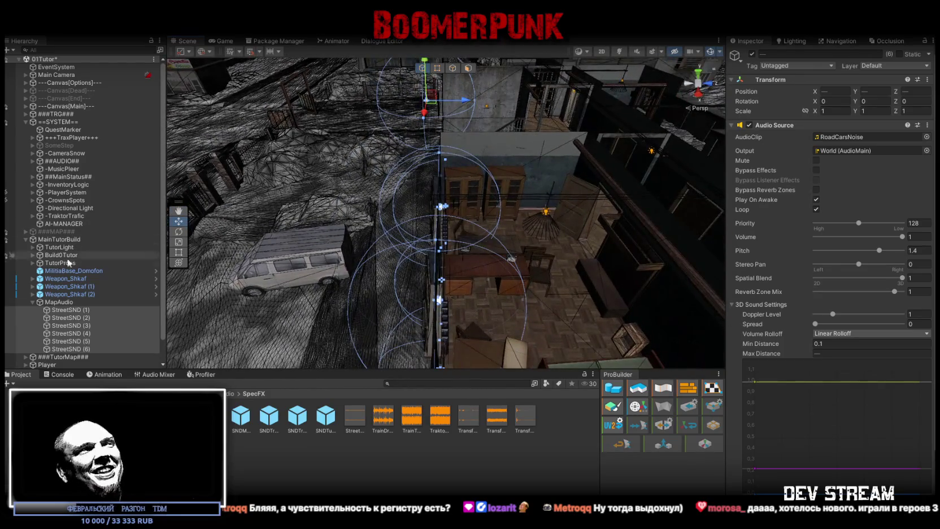
- Frame StreetSND (6) and (5), moving StreetSND (5) along Z to -5.732 beside the vending machine
double_click(79, 352)
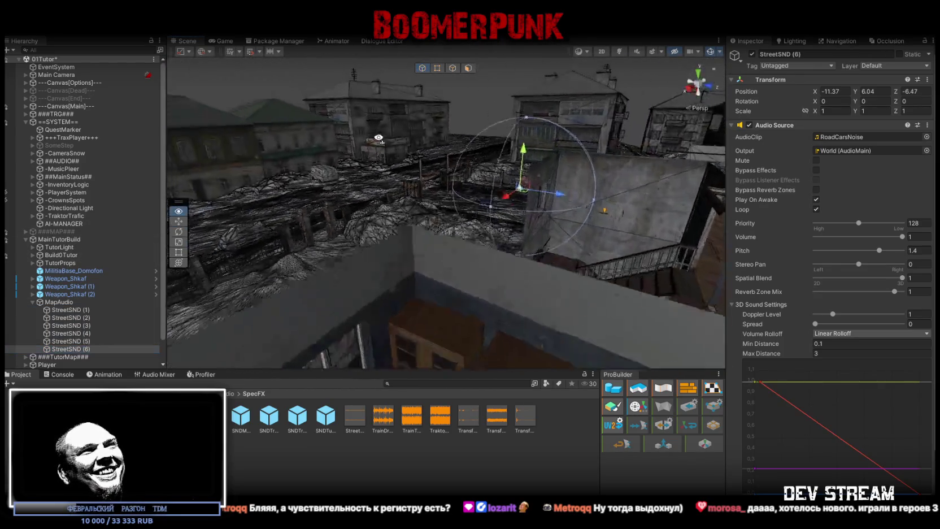
drag(467, 200, 460, 232)
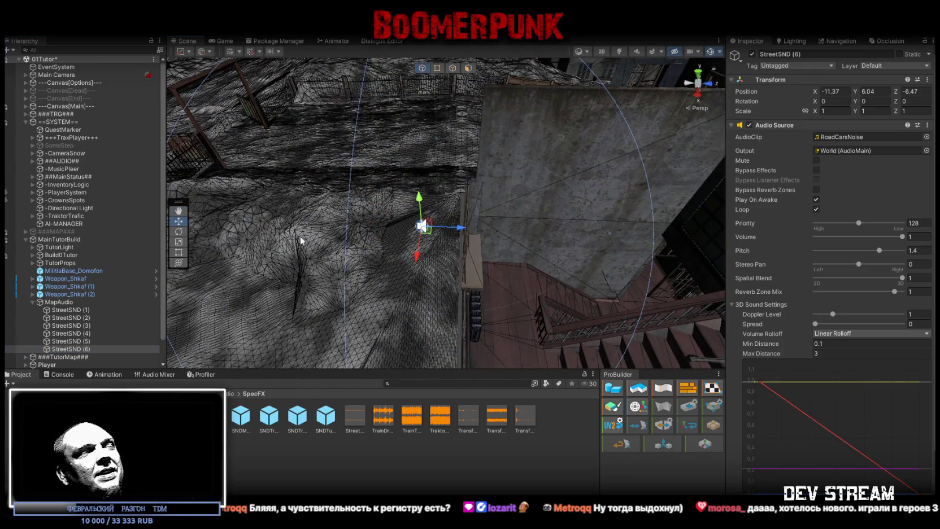
double_click(70, 341)
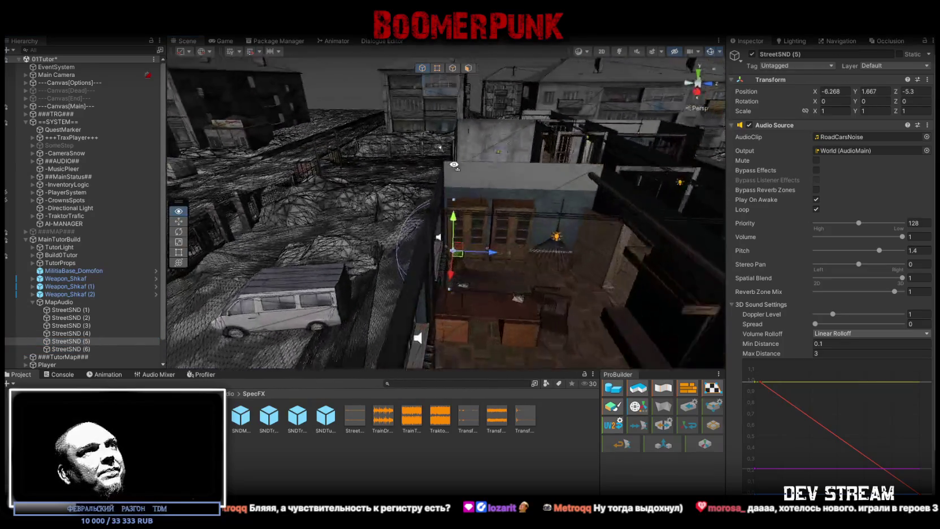
drag(449, 153, 444, 159)
mouse_move(444, 159)
alt+mouse_down()
mouse_move(430, 167)
mouse_move(430, 234)
mouse_move(505, 290)
mouse_move(467, 280)
mouse_move(486, 251)
mouse_move(473, 230)
alt+mouse_up()
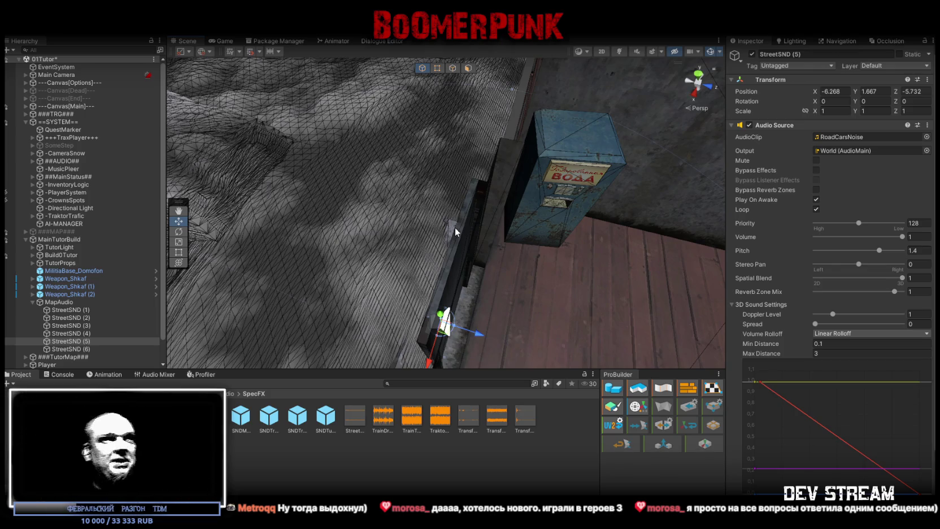
- Fly the view down the notice-board corridor, check the console, and pull back to the town
mouse_move(456, 227)
mouse_down()
mouse_move(577, 175)
mouse_move(386, 193)
mouse_move(362, 149)
mouse_move(321, 145)
mouse_up()
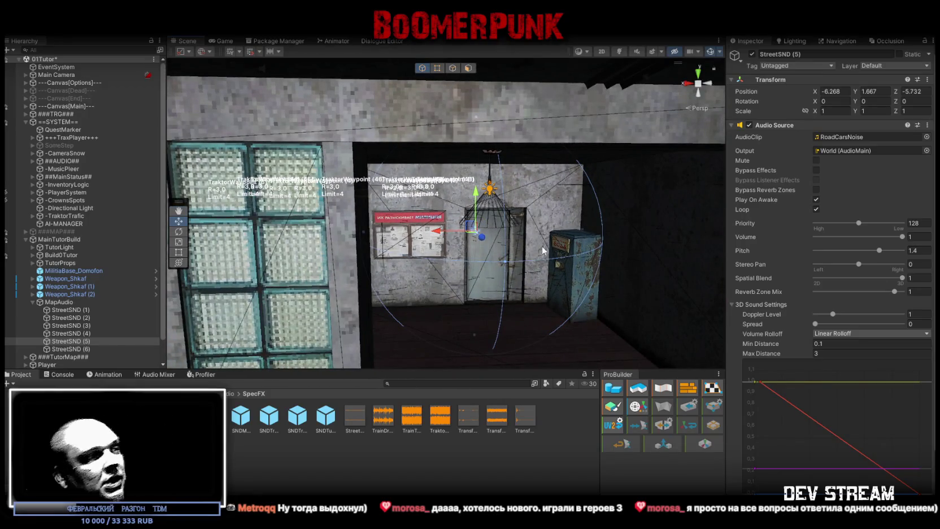
mouse_move(316, 262)
mouse_down()
mouse_move(275, 263)
mouse_move(542, 258)
mouse_move(482, 283)
mouse_move(546, 254)
mouse_move(688, 278)
mouse_move(672, 260)
mouse_up()
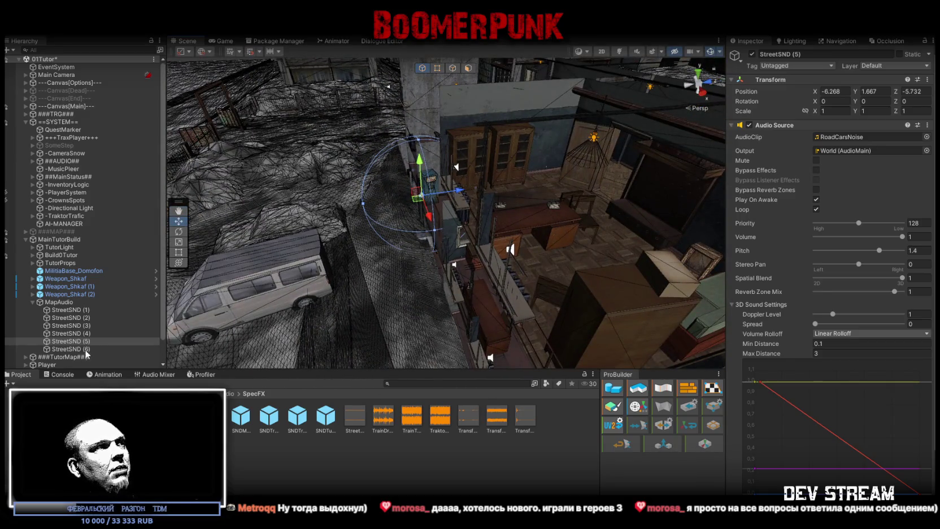
click(56, 375)
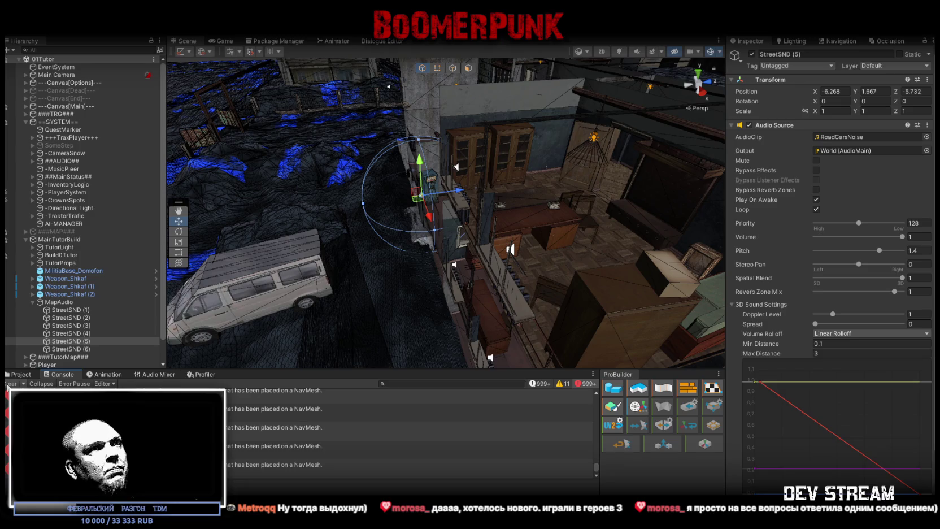
click(21, 374)
drag(508, 243, 533, 229)
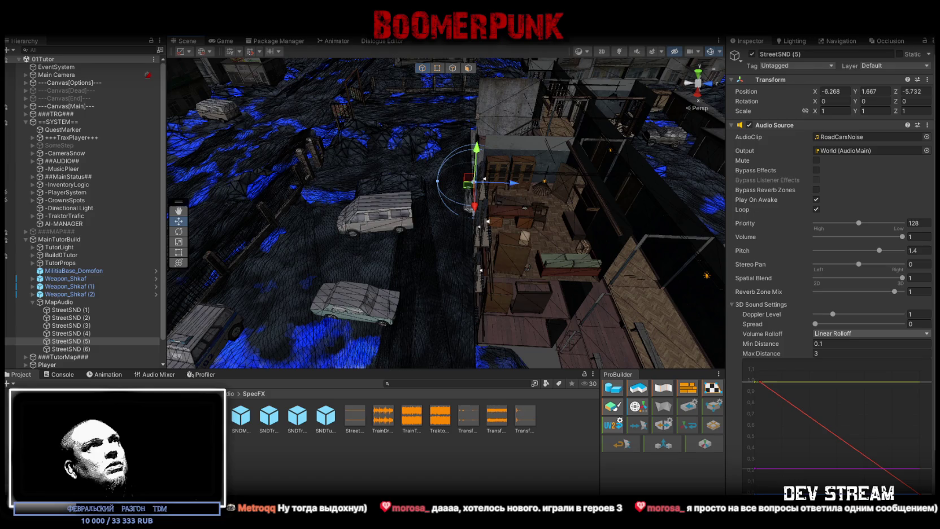
mouse_move(539, 189)
mouse_down()
mouse_move(381, 167)
mouse_move(407, 172)
mouse_up()
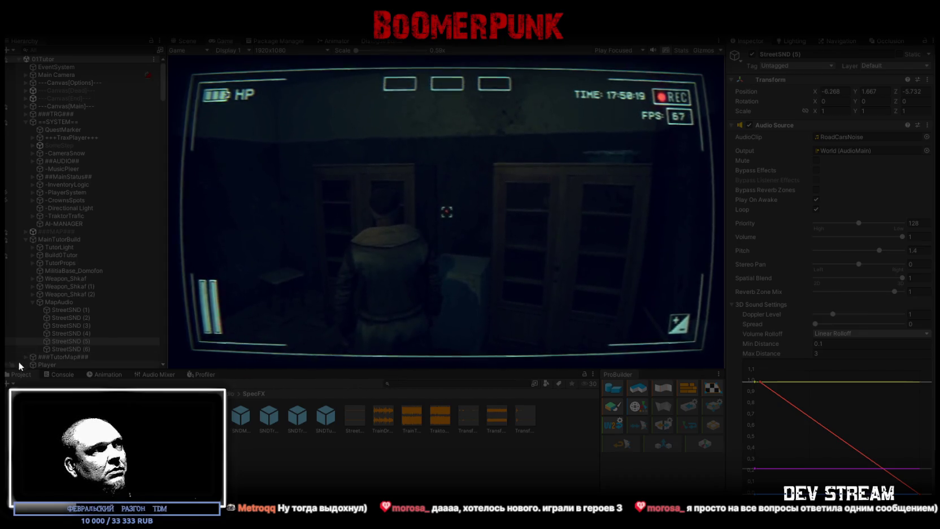
- Review the NavMesh console messages, stop the play-test, and collapse MainTutorBuild in the Hierarchy
click(57, 375)
click(248, 449)
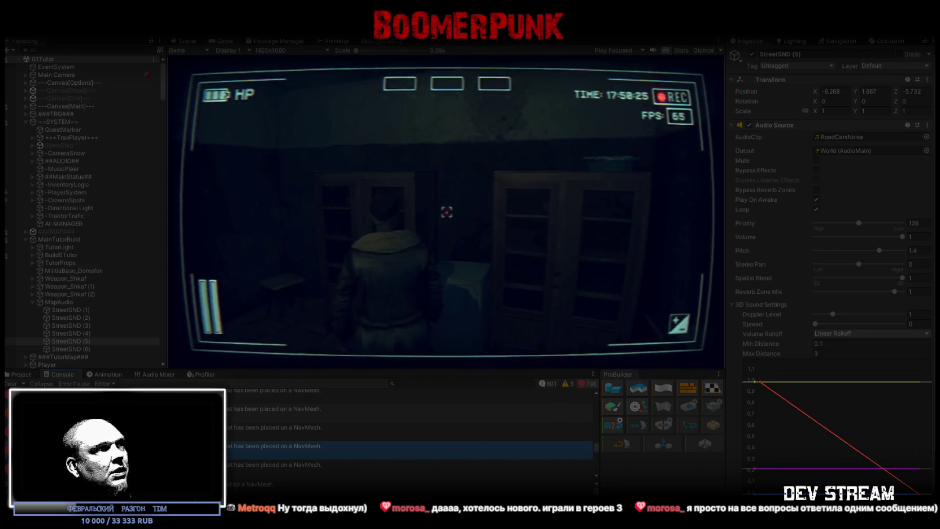
click(20, 374)
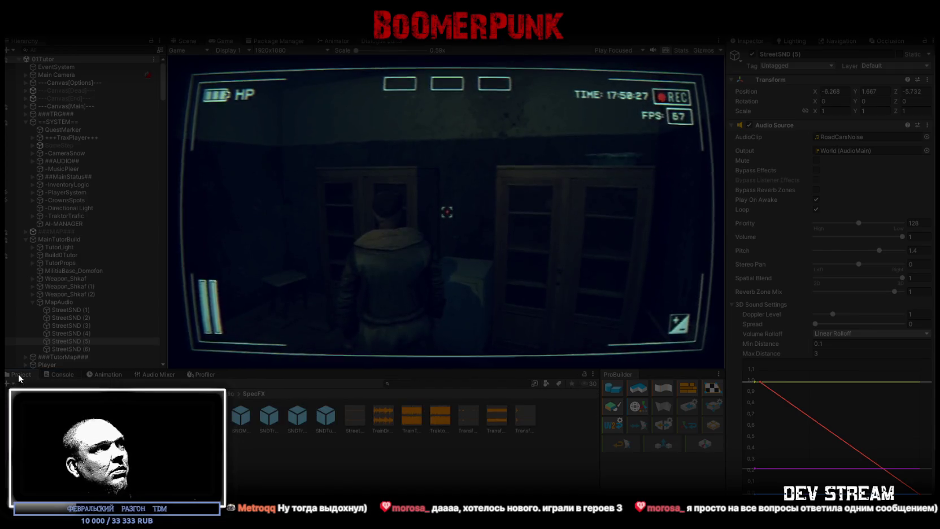
click(62, 374)
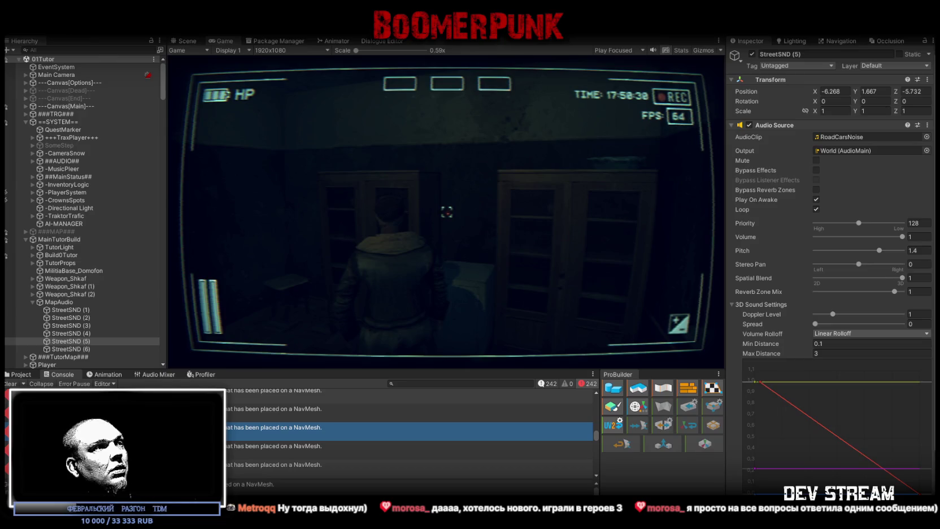
key(ctrl+p)
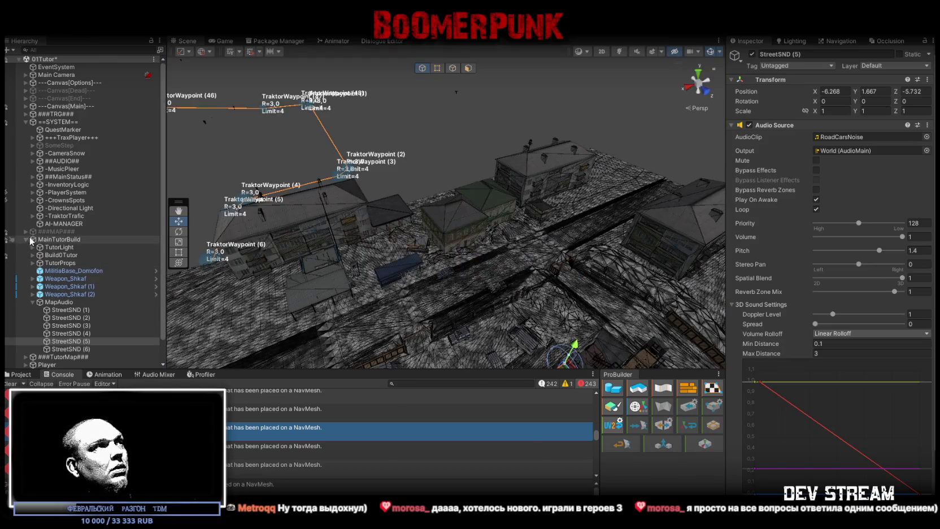
click(26, 239)
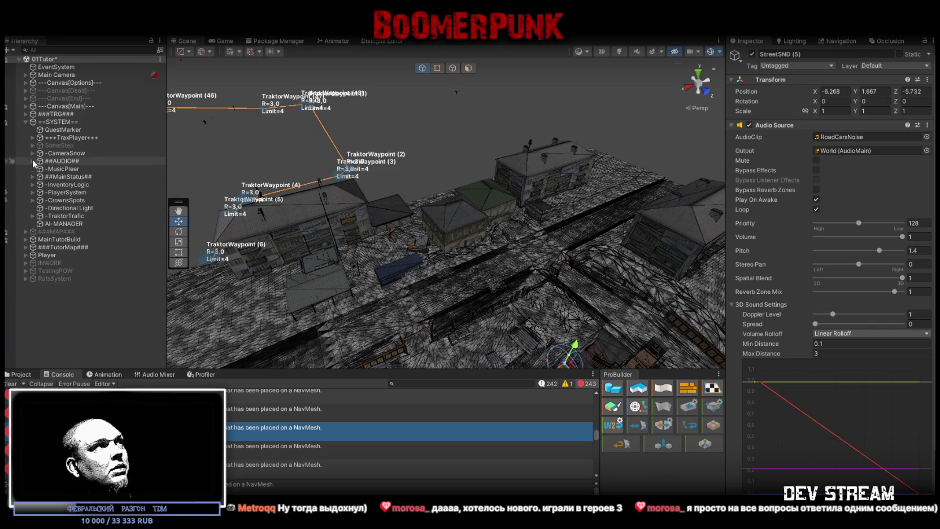
- Select -TraktorTrafic, zoom in on its waypoints, and deactivate the object
click(80, 216)
drag(434, 215, 389, 185)
mouse_move(398, 179)
mouse_down()
mouse_move(422, 157)
mouse_move(390, 139)
mouse_move(447, 159)
mouse_move(704, 76)
mouse_up()
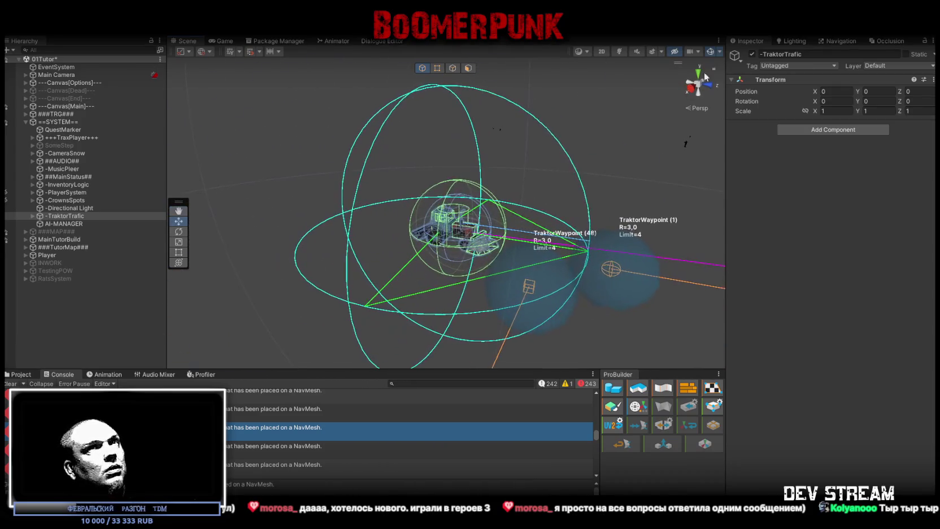
click(752, 53)
- Clear the console log and select the TutorSnow ground mesh
mouse_move(257, 220)
mouse_down()
mouse_move(444, 233)
mouse_move(363, 253)
mouse_move(413, 214)
mouse_move(331, 213)
mouse_move(315, 236)
mouse_up()
click(12, 384)
scroll(326, 210, down, 5)
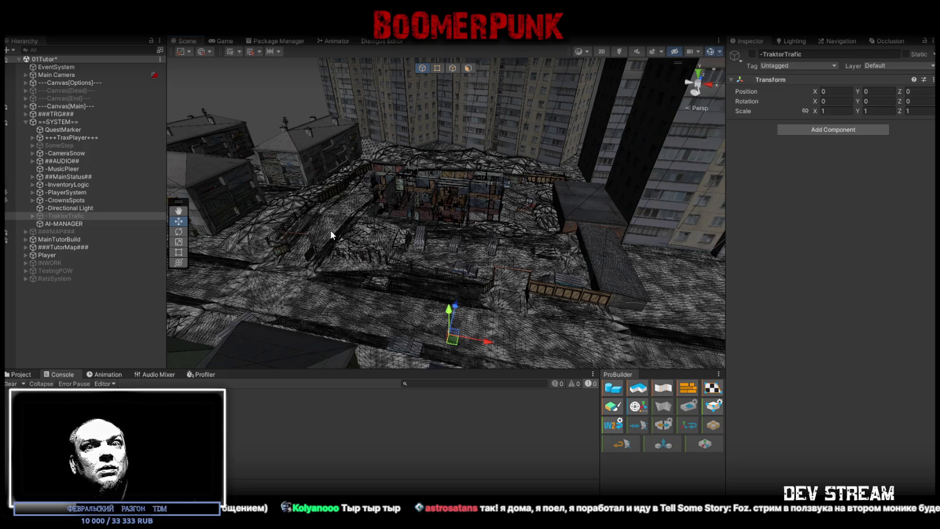
mouse_move(461, 248)
mouse_down()
mouse_move(417, 238)
mouse_move(241, 232)
mouse_move(500, 220)
mouse_move(507, 198)
mouse_move(380, 235)
mouse_move(474, 203)
mouse_move(283, 339)
mouse_move(178, 310)
mouse_move(643, 239)
mouse_move(503, 226)
mouse_move(474, 183)
mouse_up()
click(380, 235)
- Save the scene with Ctrl+S, start Play mode, and maximize the game view
key(ctrl+s)
double_click(223, 41)
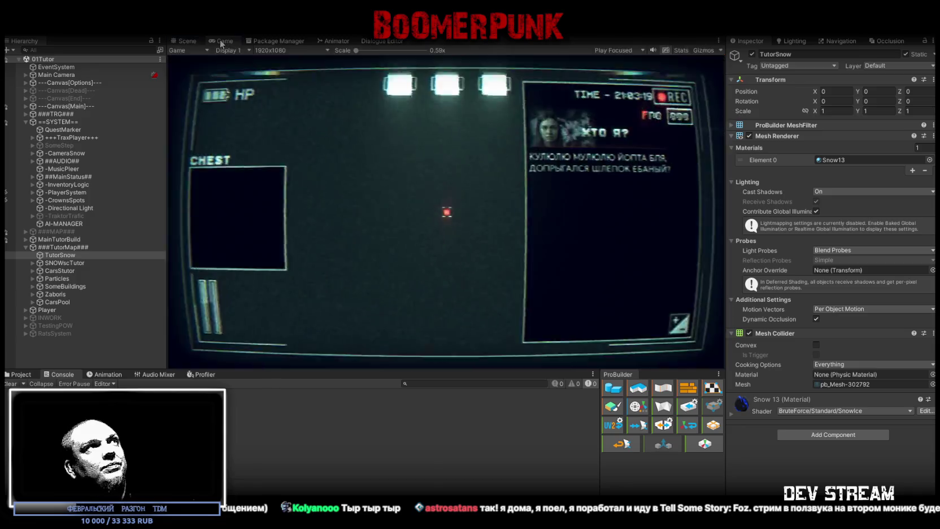
double_click(17, 42)
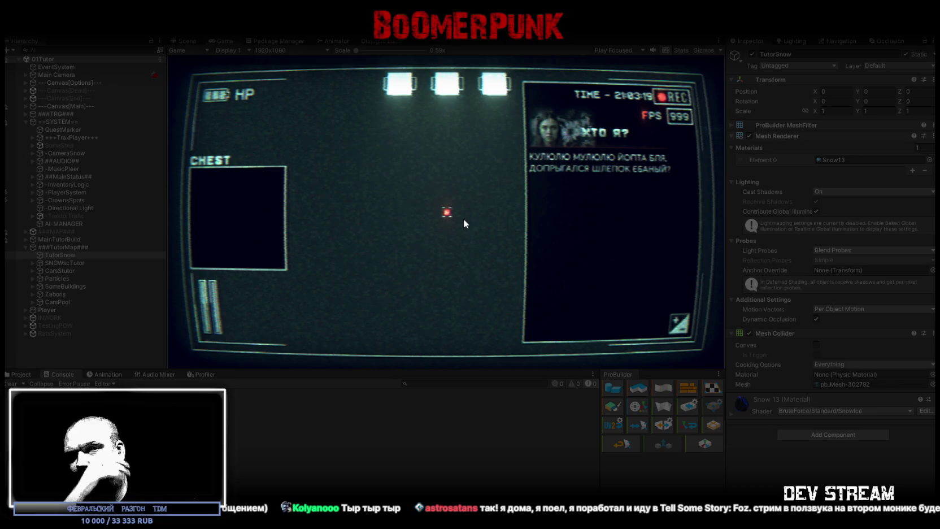
key(ctrl+p)
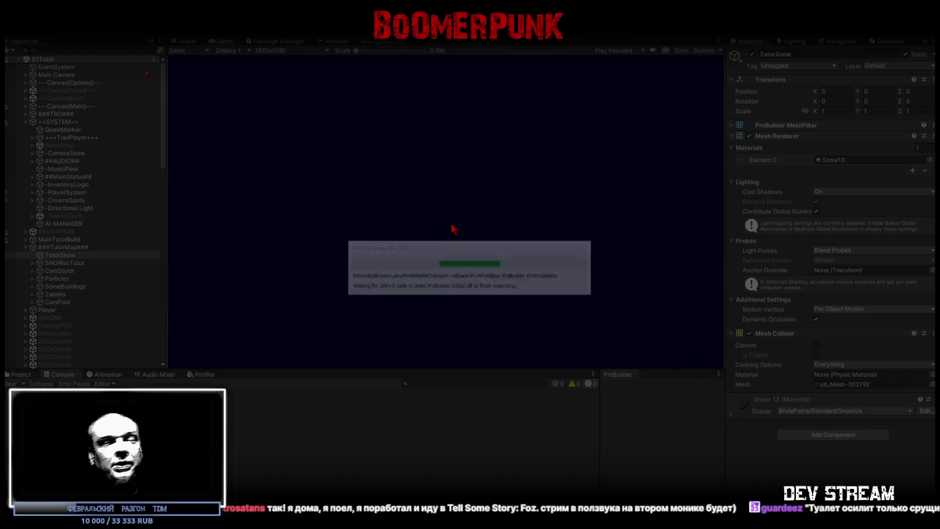
double_click(221, 40)
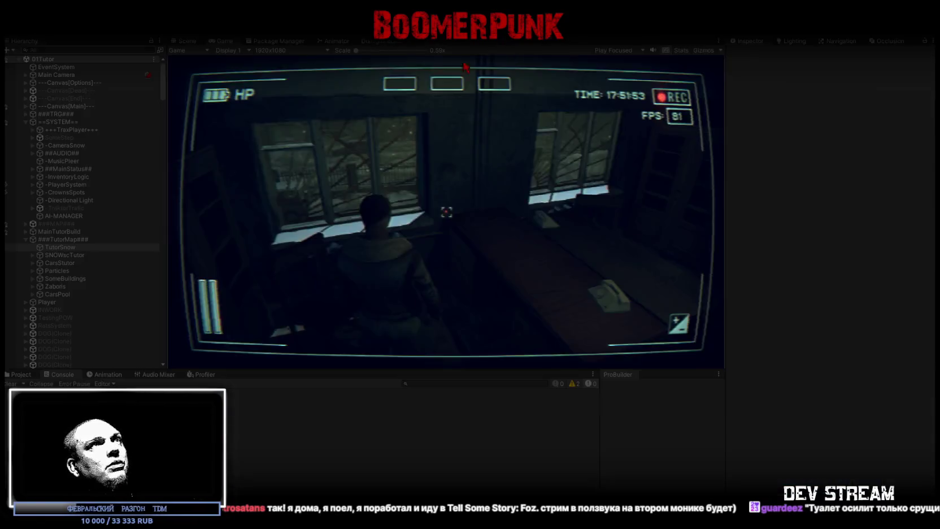
- Restore the full layout and select CarsPool, expanding it to see its spawned clones
double_click(21, 42)
scroll(70, 225, down, 2)
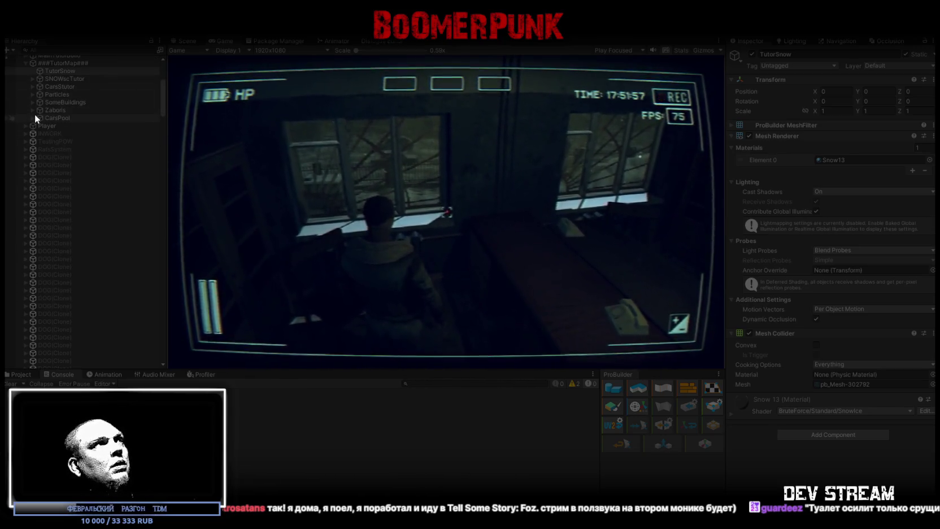
scroll(35, 114, up, 12)
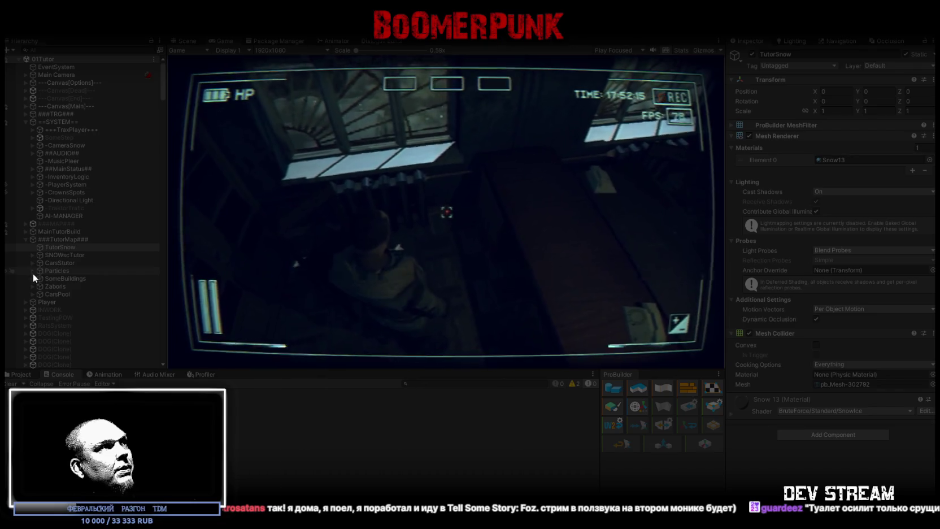
click(34, 294)
click(33, 294)
scroll(47, 277, down, 10)
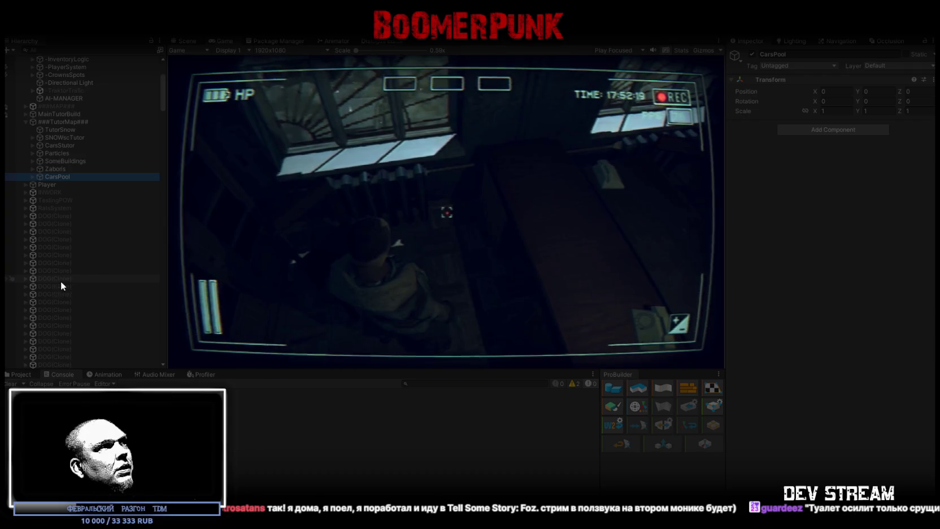
key(Left)
- Scroll through the CarsPool clones in the Hierarchy, then stop the play-test
scroll(106, 223, down, 10)
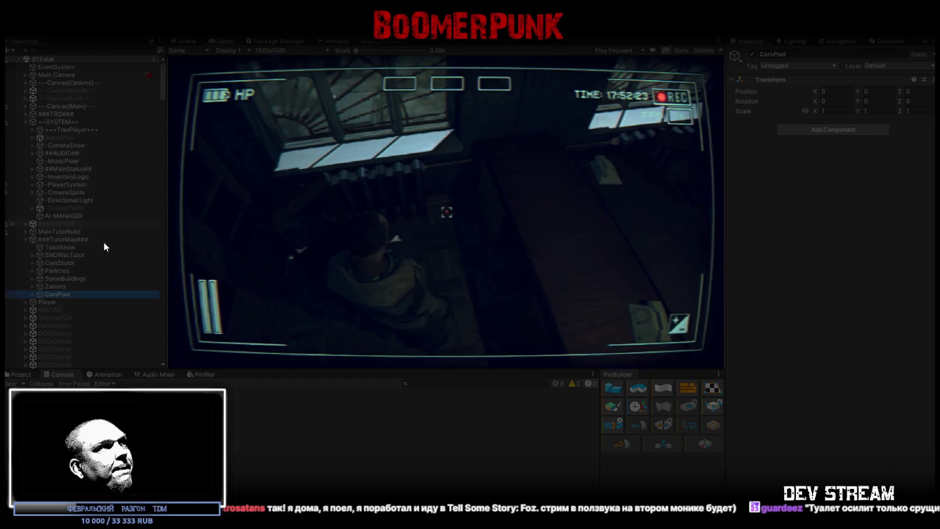
scroll(100, 245, down, 5)
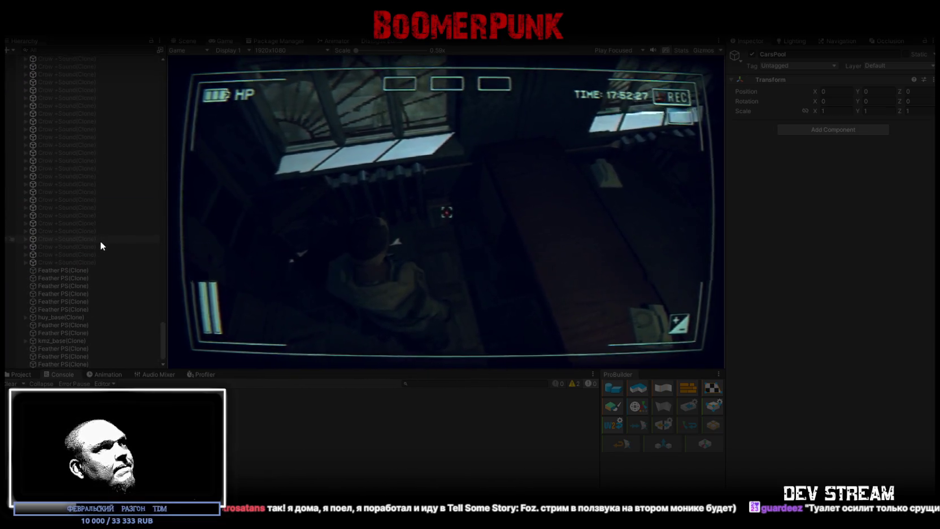
scroll(101, 241, up, 5)
scroll(104, 246, up, 15)
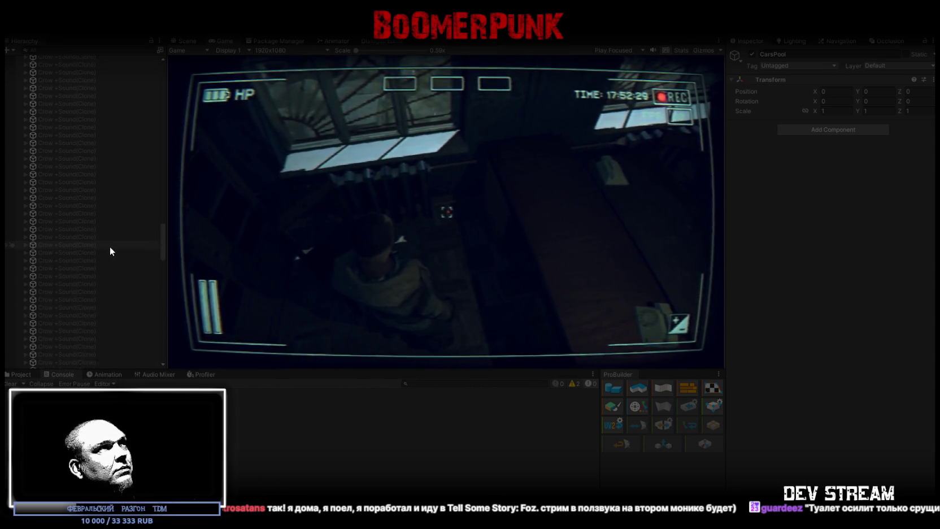
scroll(110, 245, up, 8)
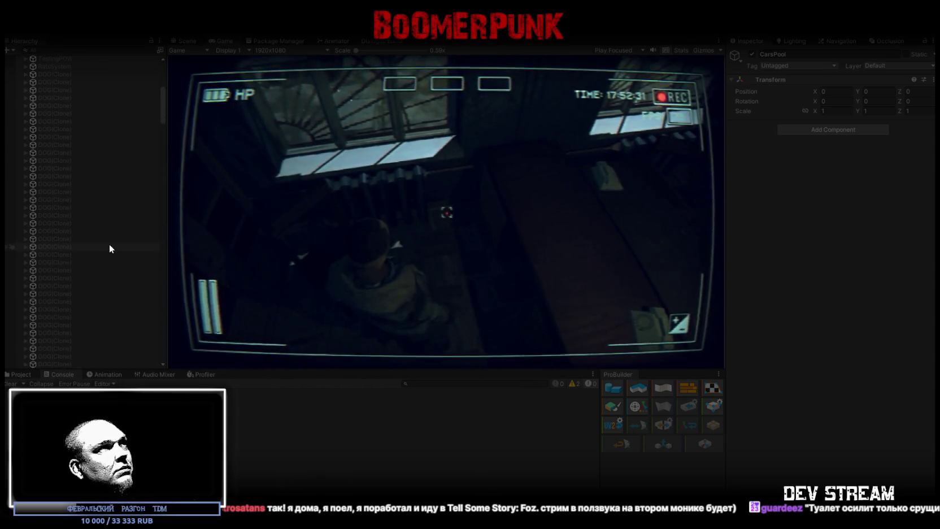
scroll(109, 248, up, 2)
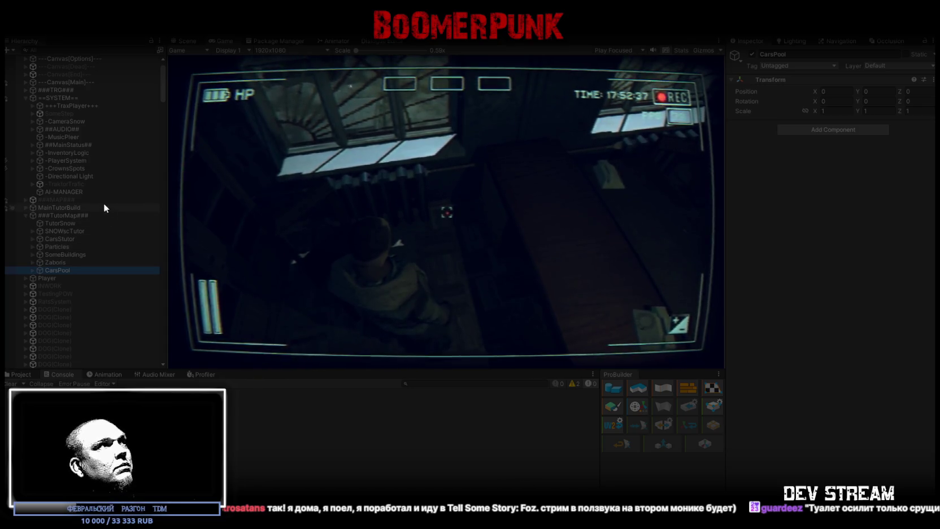
key(ctrl+p)
- Parent MapAudio under ###TutorMap### and move StreetSND (1)–(6) out of it
click(32, 244)
click(54, 271)
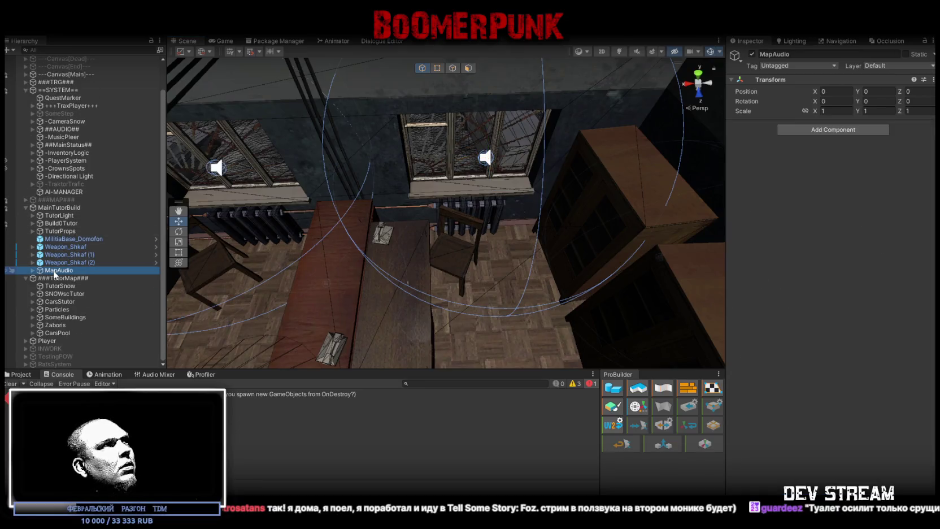
mouse_move(55, 272)
mouse_down()
mouse_move(59, 208)
mouse_move(28, 220)
mouse_move(28, 244)
mouse_move(86, 273)
mouse_up()
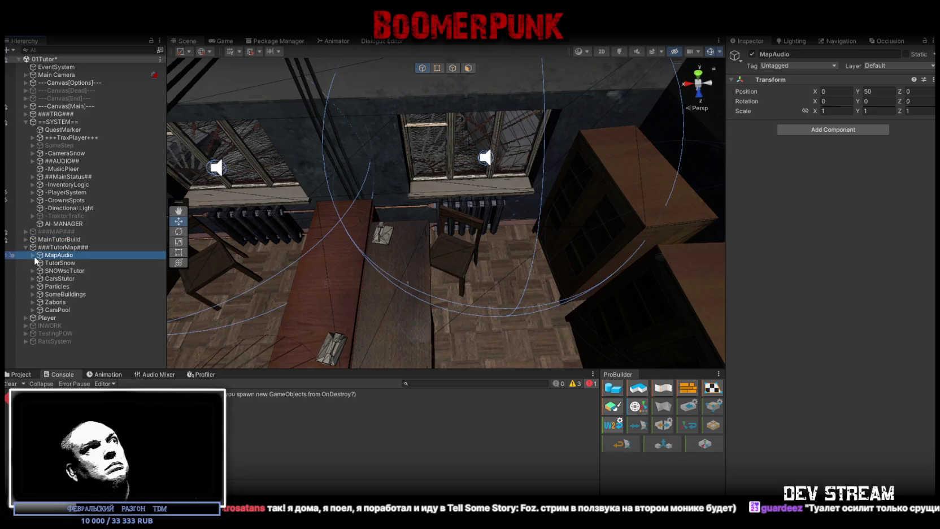
click(33, 255)
click(66, 263)
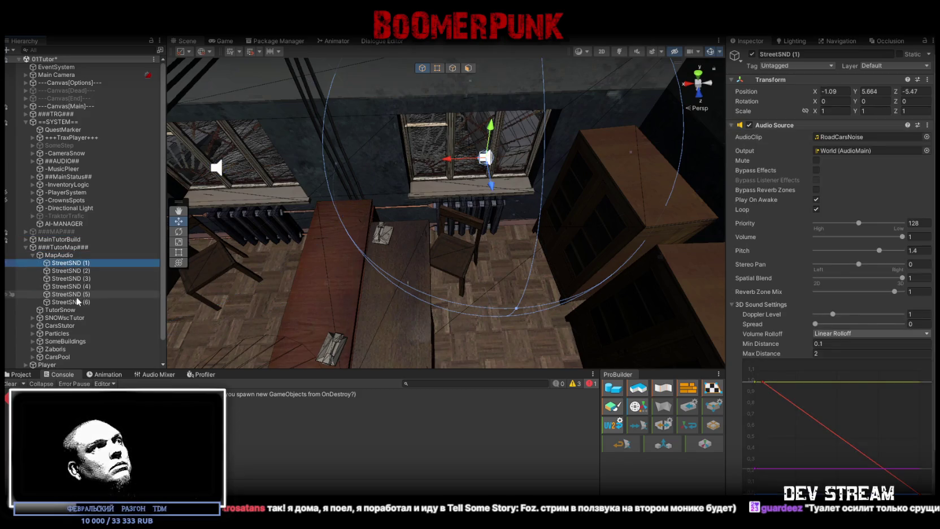
shift+click(67, 302)
drag(71, 277, 67, 252)
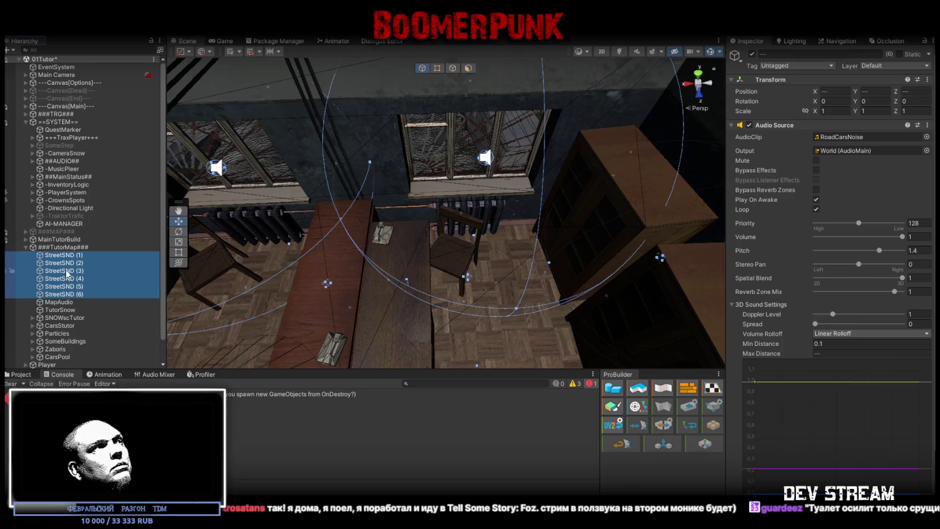
- Change MapAudio's Y position from 50 to 0 and nest StreetSND (1)–(6) back under it
click(63, 302)
click(891, 92)
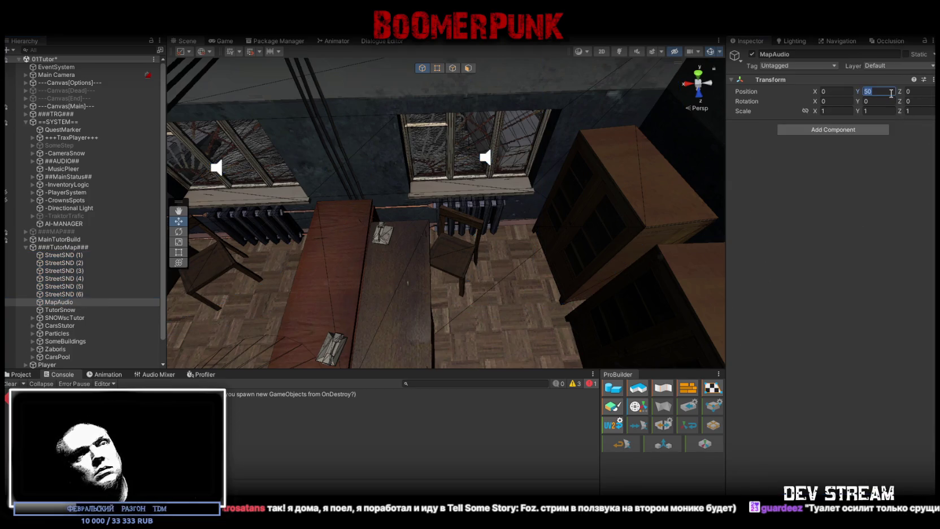
click(79, 294)
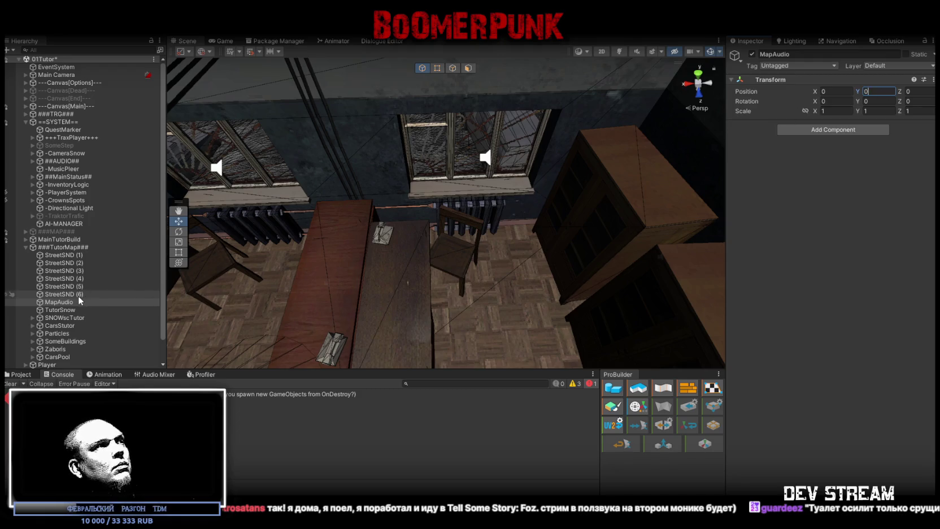
shift+click(78, 258)
drag(78, 258, 63, 303)
click(70, 256)
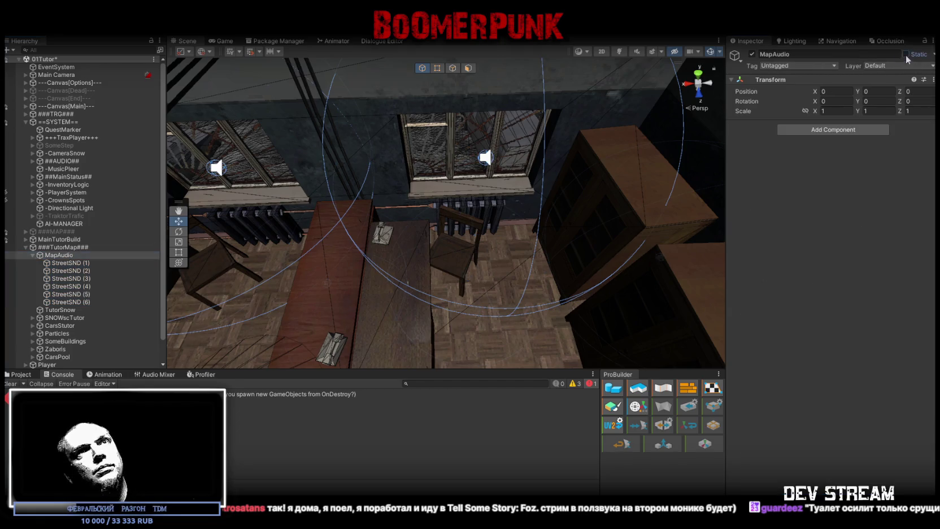
click(78, 263)
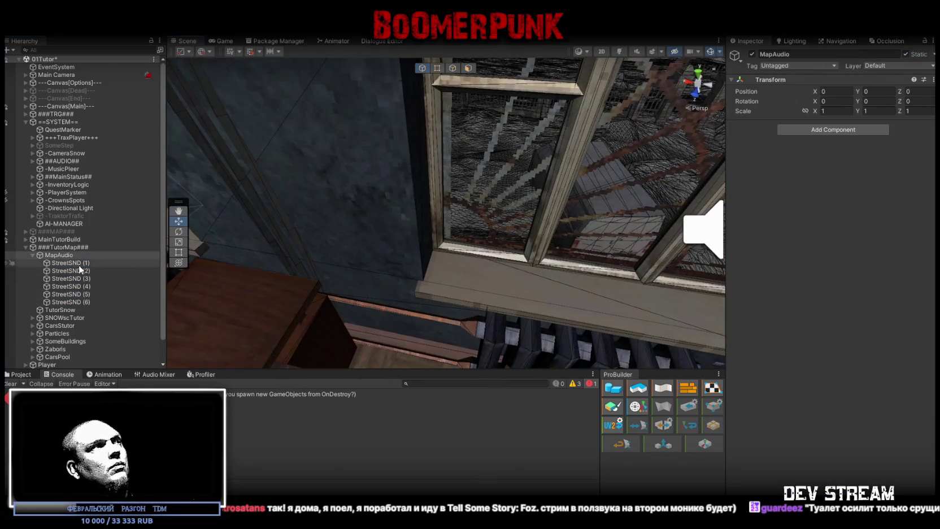
- Set the low-pass cutoff frequency of all six StreetSND objects to 1200
shift+click(70, 301)
scroll(864, 384, down, 3)
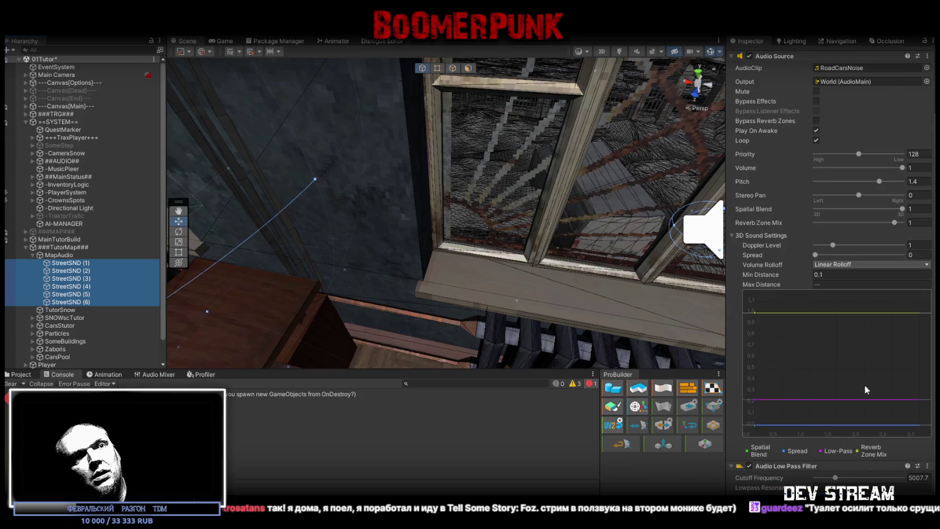
double_click(929, 477)
text(1200)
- Orbit out to a wide overhead view of the building, then switch to FL Studio
drag(463, 243, 502, 252)
scroll(477, 258, down, 5)
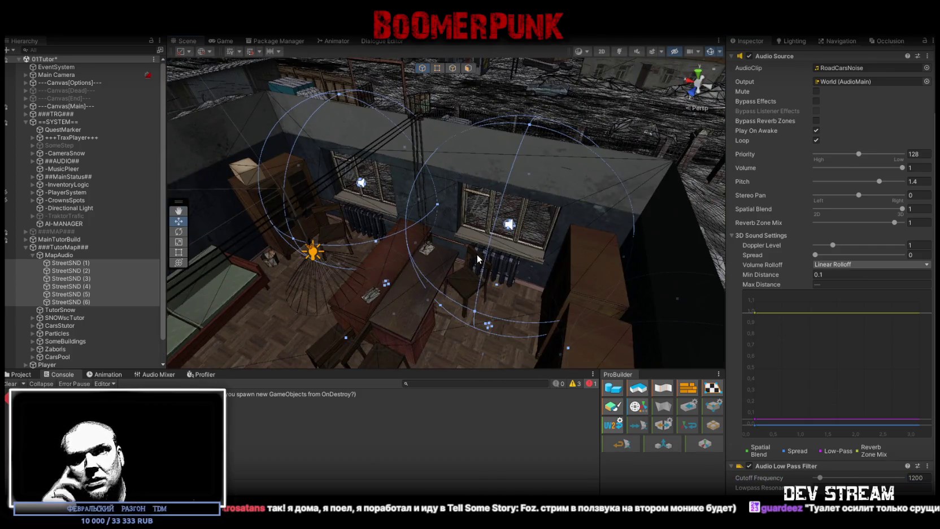
mouse_move(473, 221)
mouse_down()
mouse_move(384, 221)
mouse_move(717, 238)
mouse_up()
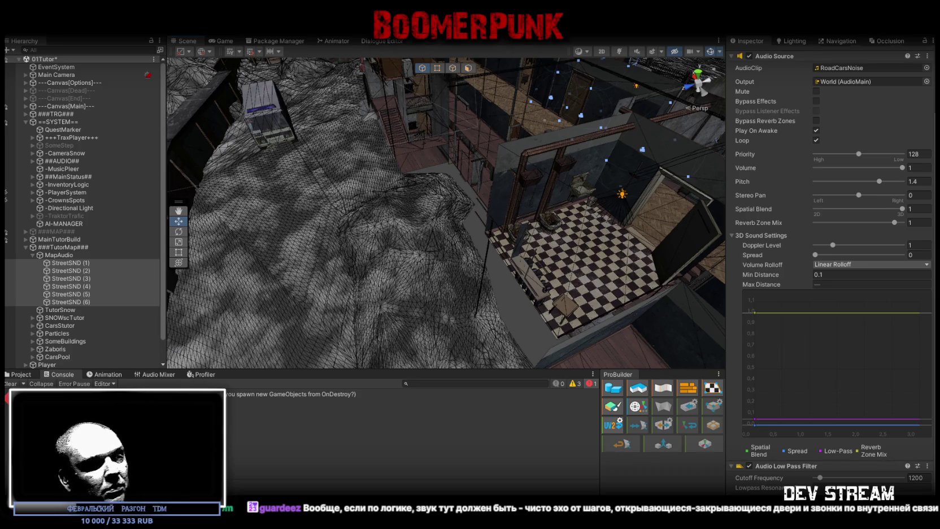
key(alt+Tab)
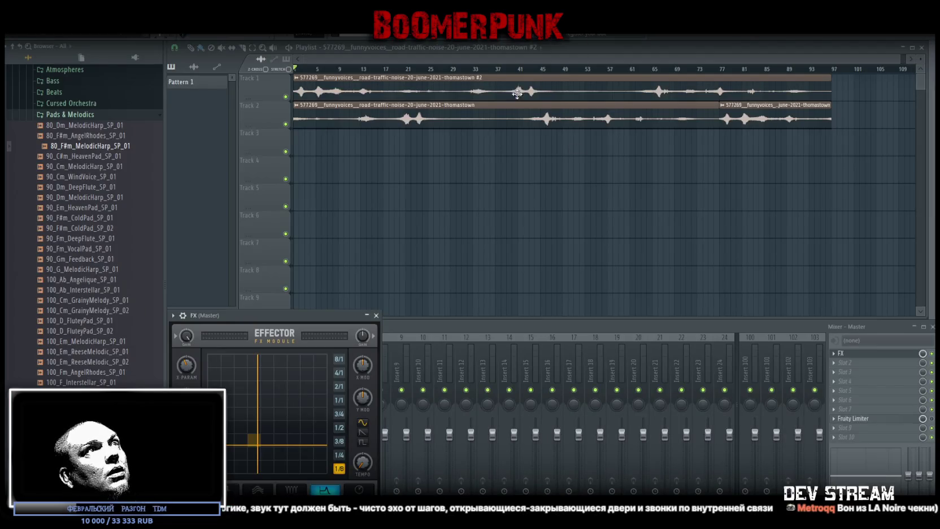
- Replace the road-traffic clips with mall room tone, room noise and office white noise on Tracks 1–3
drag(390, 88, 565, 125)
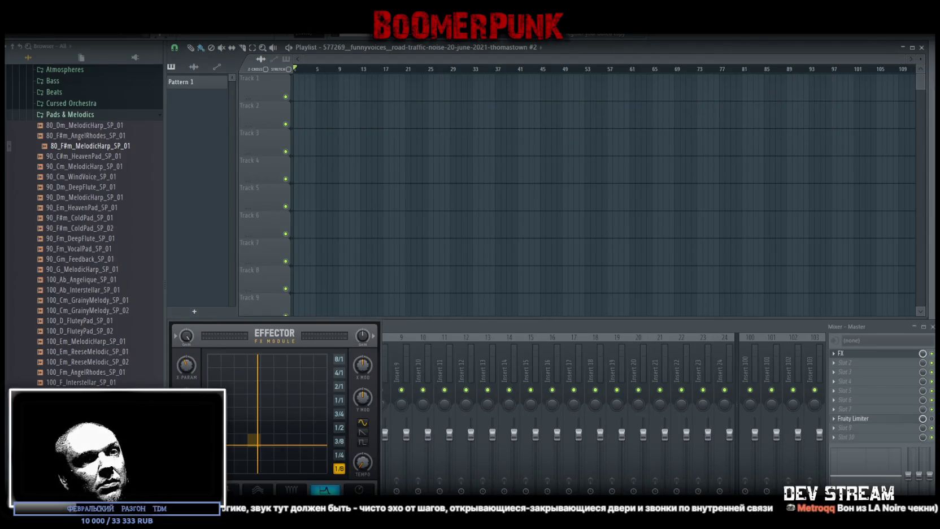
mouse_move(575, 343)
mouse_down()
mouse_move(315, 79)
mouse_move(297, 85)
mouse_up()
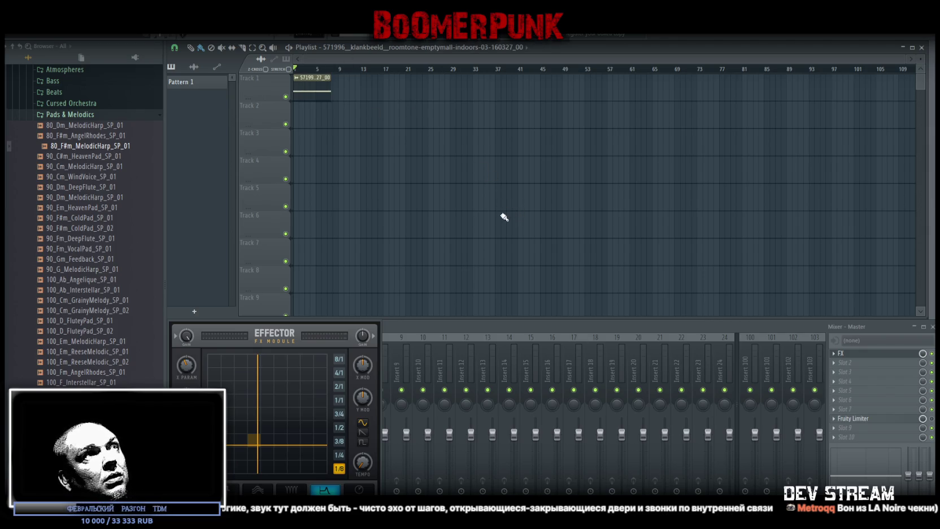
mouse_move(363, 49)
mouse_down()
mouse_move(328, 125)
mouse_move(312, 118)
mouse_up()
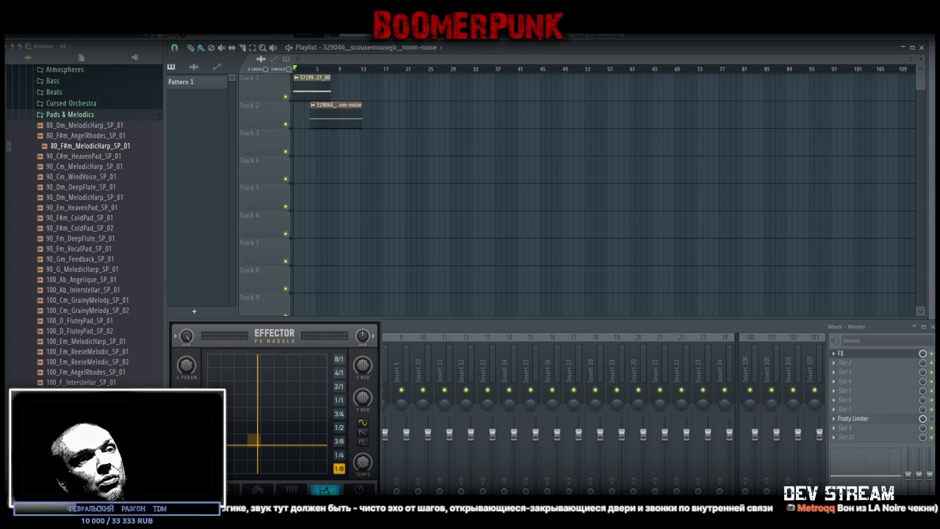
drag(299, 103, 300, 145)
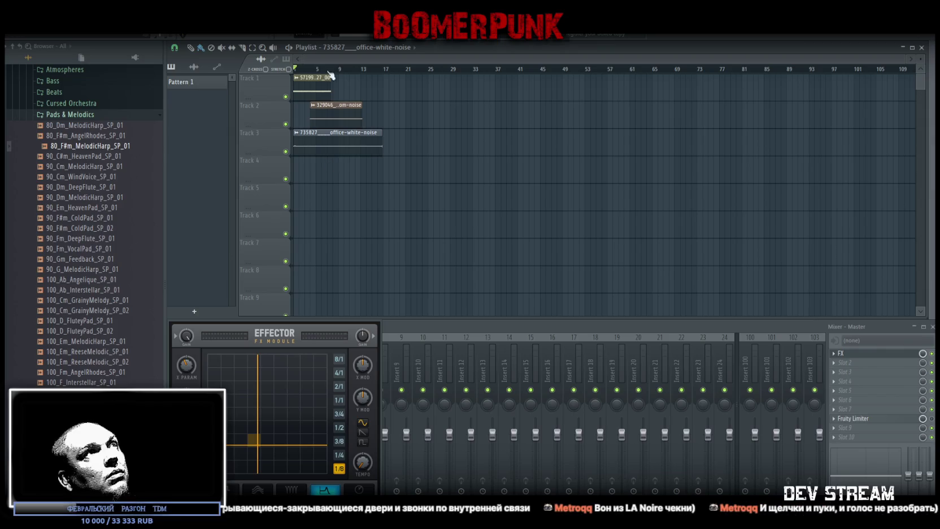
scroll(333, 71, up, 8)
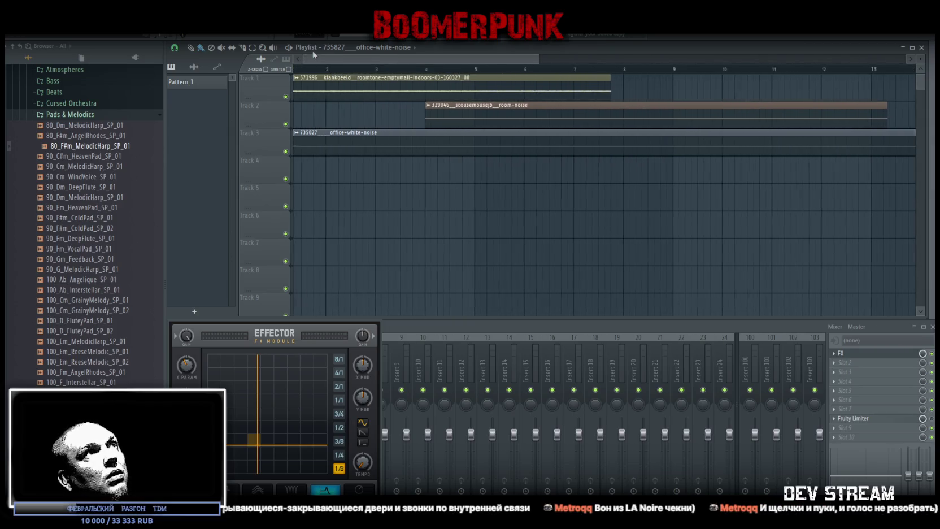
scroll(369, 72, down, 2)
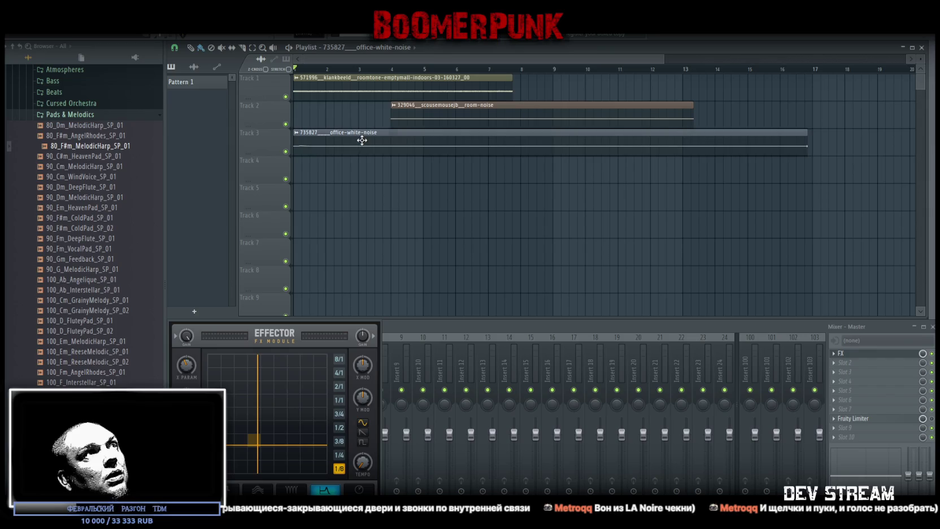
- Normalize the office white-noise sample, then bring up the room-noise sample's settings
double_click(366, 148)
click(395, 269)
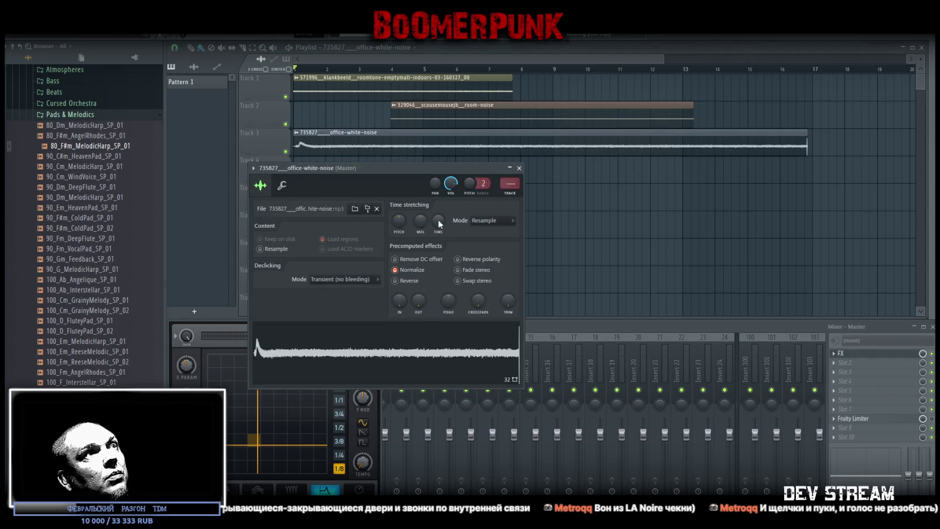
double_click(435, 117)
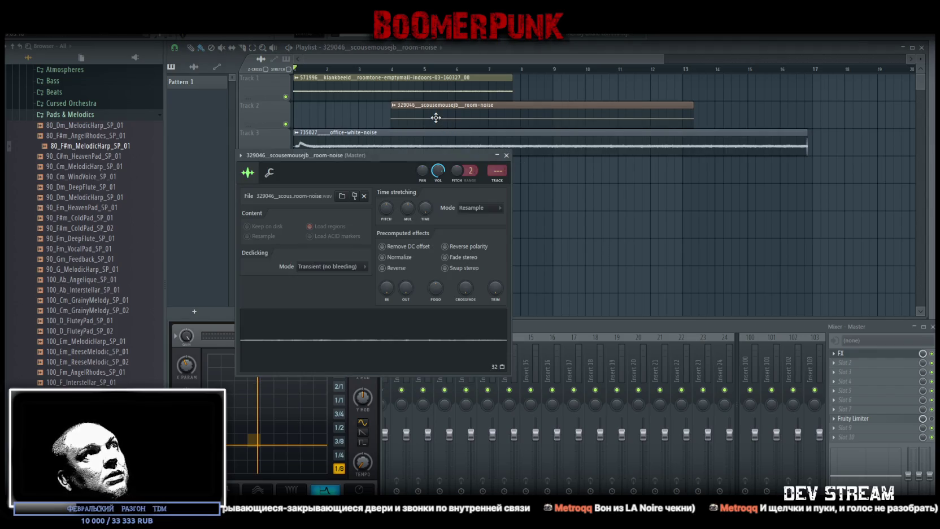
- Normalize the room-noise and Track 1 klankbeeld room-tone samples
click(382, 257)
double_click(374, 83)
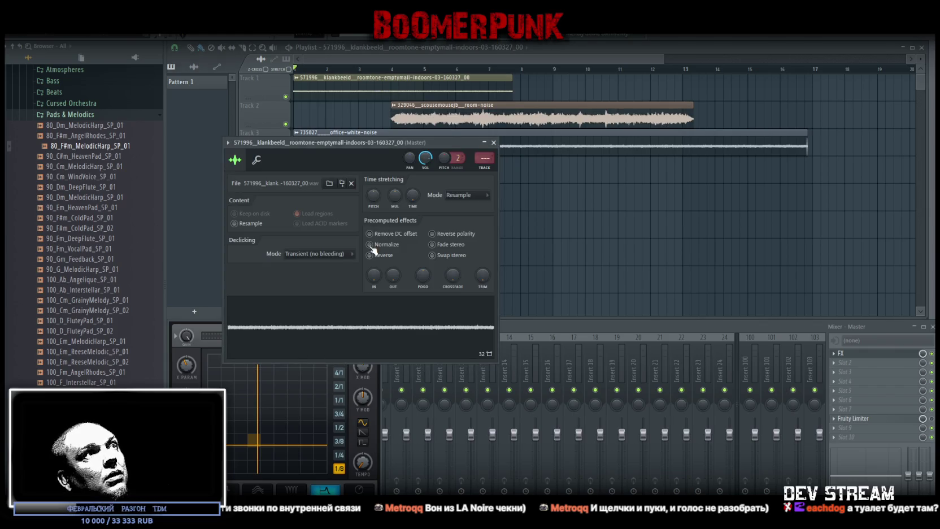
click(370, 245)
click(493, 142)
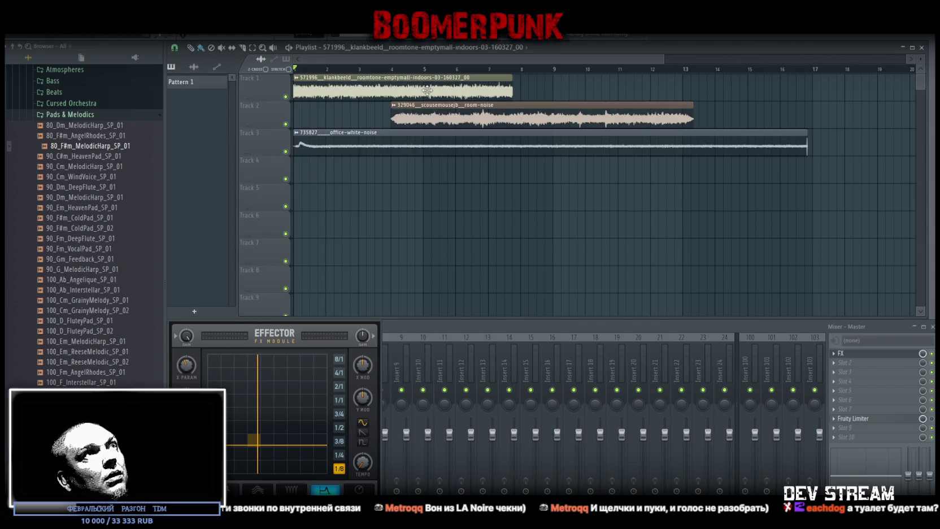
double_click(427, 90)
drag(438, 144, 607, 232)
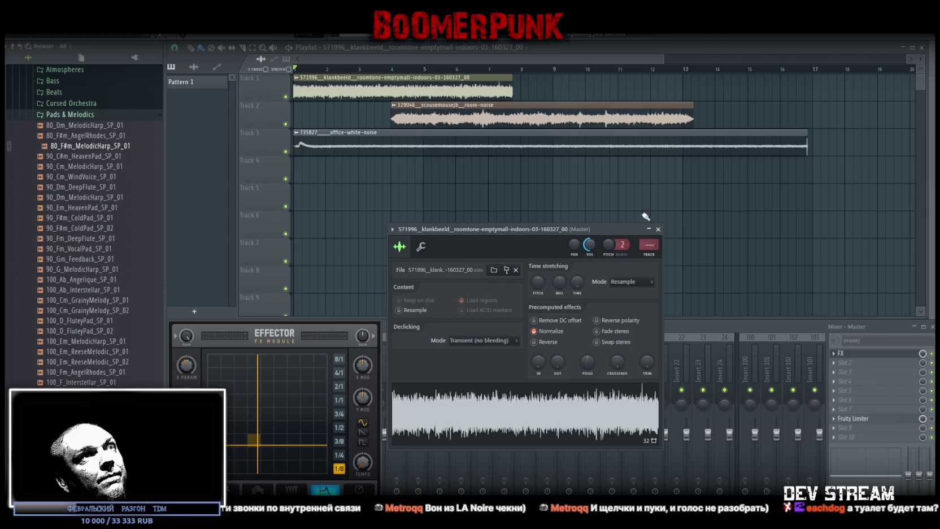
click(657, 229)
- Move the room-noise clip to start at bar 1 and play the ambience from the beginning
double_click(454, 145)
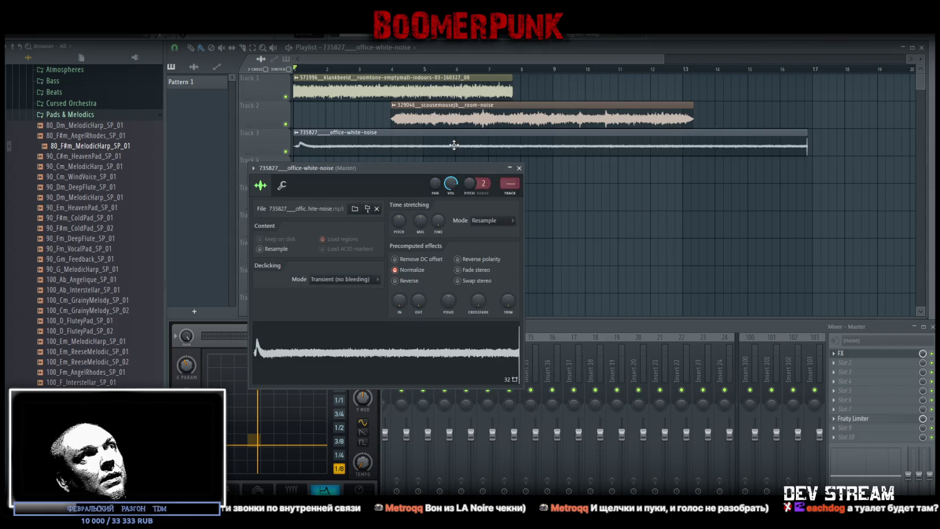
double_click(483, 115)
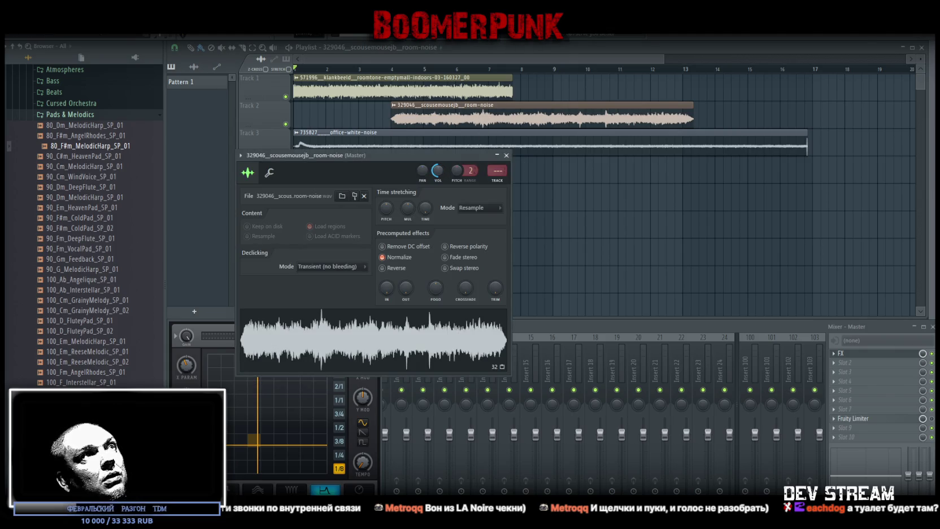
click(506, 155)
drag(497, 116, 399, 115)
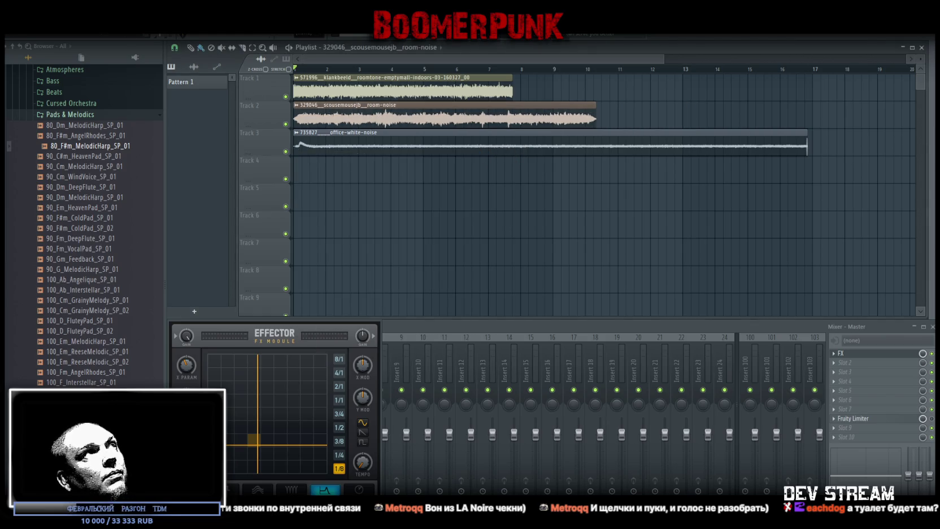
key(space)
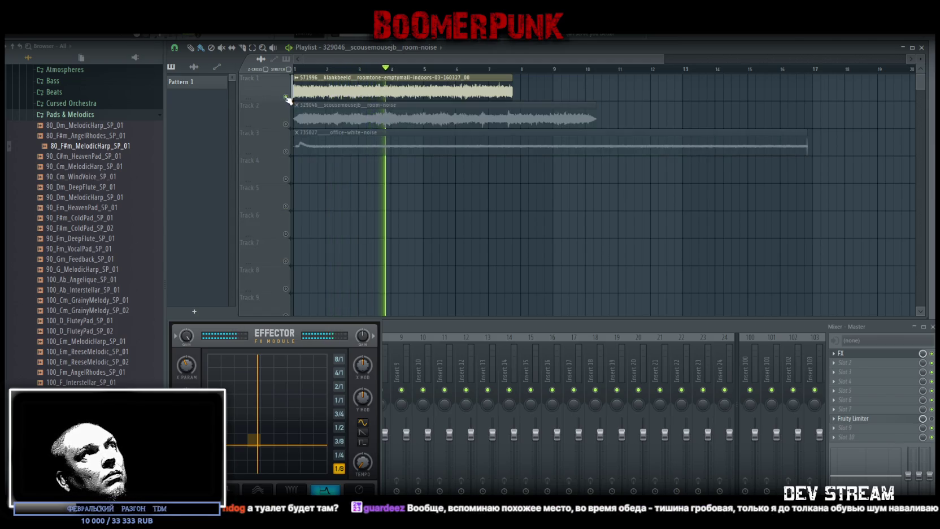
- Solo Track 2, then Track 3, to audition each ambience layer, then stop playback
right_click(286, 124)
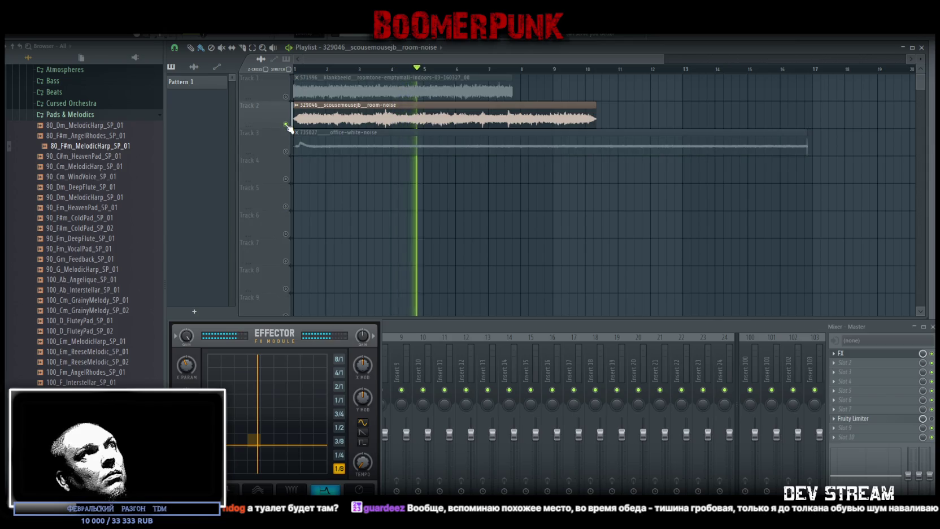
right_click(286, 124)
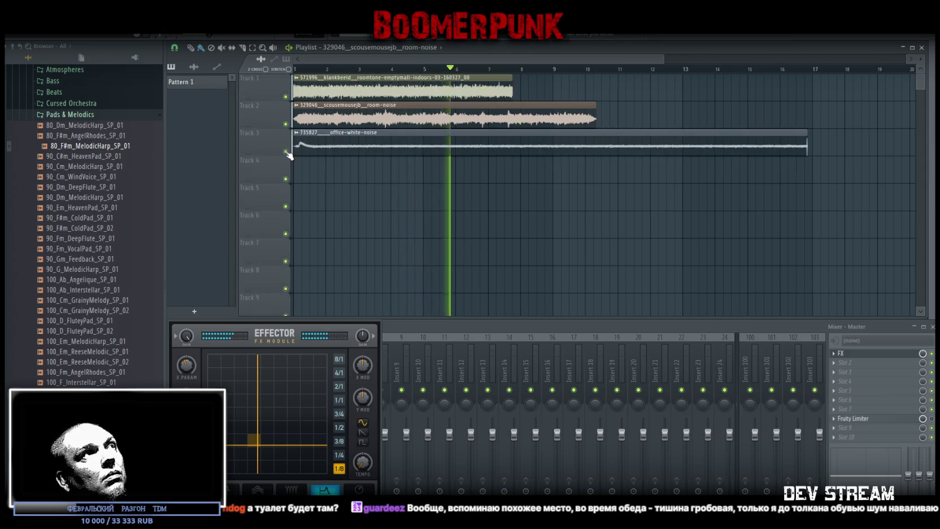
right_click(286, 152)
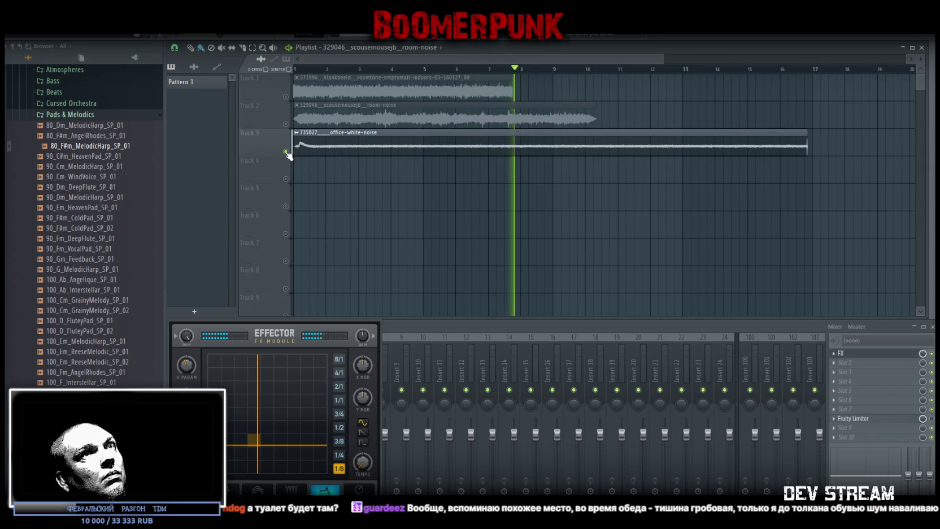
right_click(286, 151)
key(space)
- Trim the office-white-noise clip to end just before bar 17 and realign it to bar 1
drag(294, 139, 326, 138)
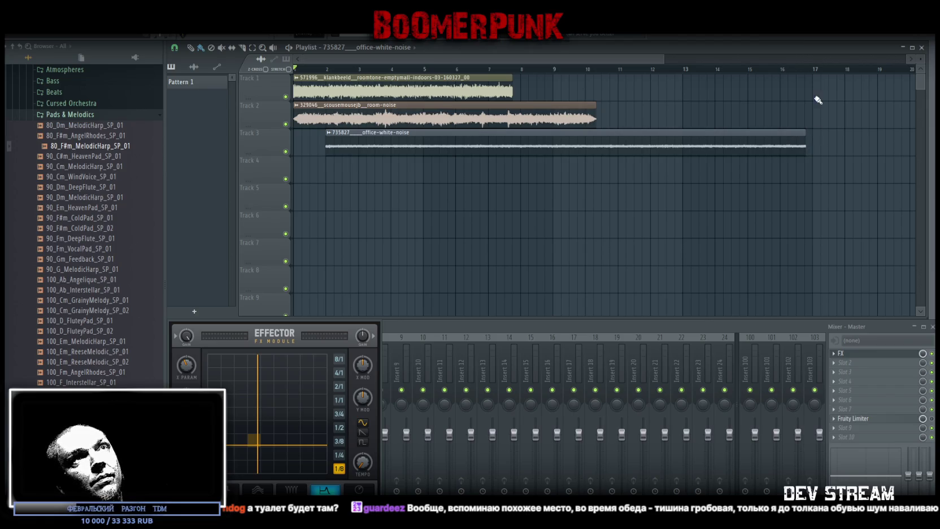
scroll(817, 69, up, 5)
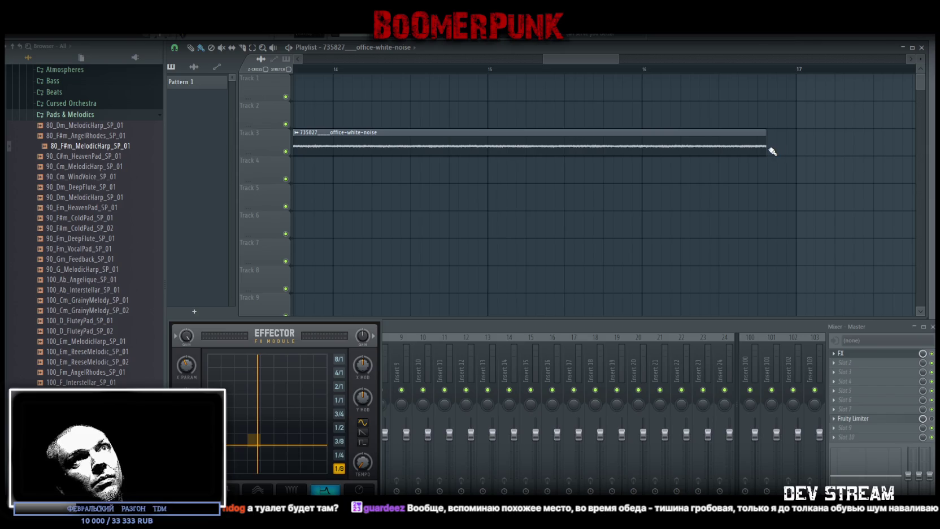
mouse_move(766, 147)
mouse_down()
mouse_move(784, 149)
mouse_move(773, 153)
mouse_up()
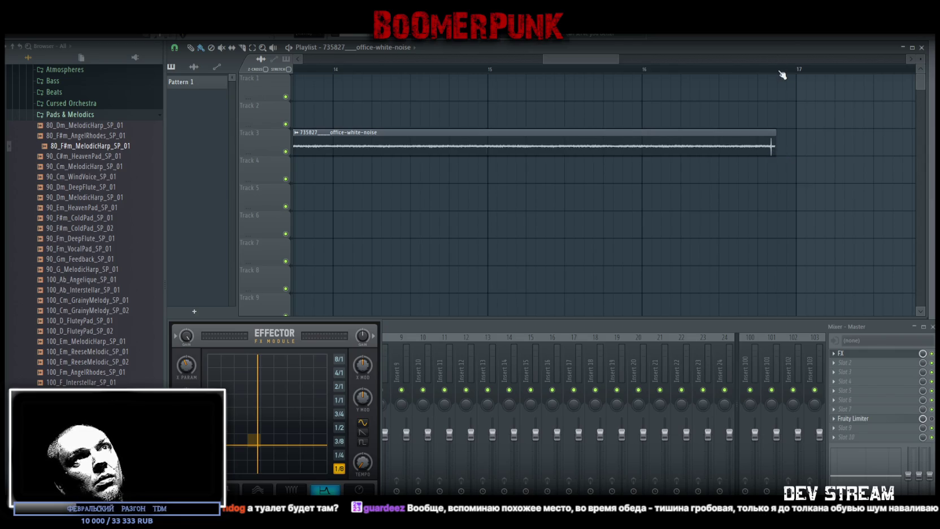
scroll(793, 76, up, 3)
drag(773, 151, 763, 155)
scroll(590, 74, down, 3)
scroll(329, 142, down, 2)
scroll(406, 164, up, 2)
drag(318, 140, 289, 139)
- Time-stretch the office-white-noise clip with the TIME knob to end around bar 25
double_click(317, 145)
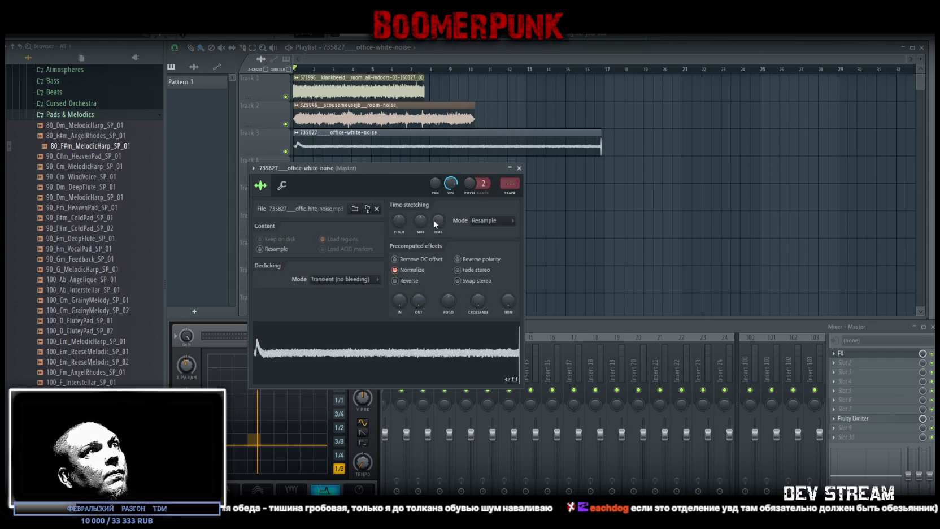
drag(438, 224, 439, 216)
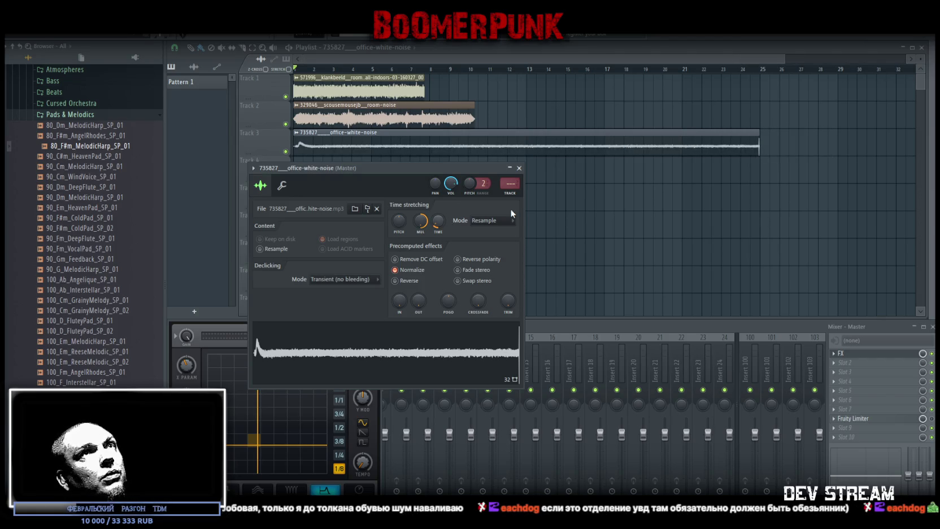
click(749, 69)
click(751, 69)
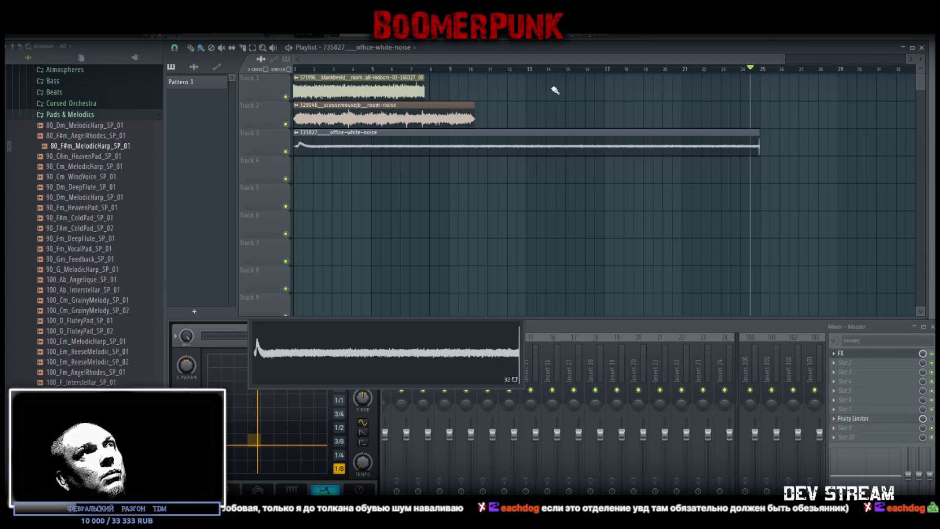
- Time-stretch the room-noise clip to bar 25 using Resample mode, and mute Track 1
mouse_move(429, 119)
mouse_down()
mouse_move(486, 119)
mouse_move(354, 116)
mouse_up()
double_click(354, 115)
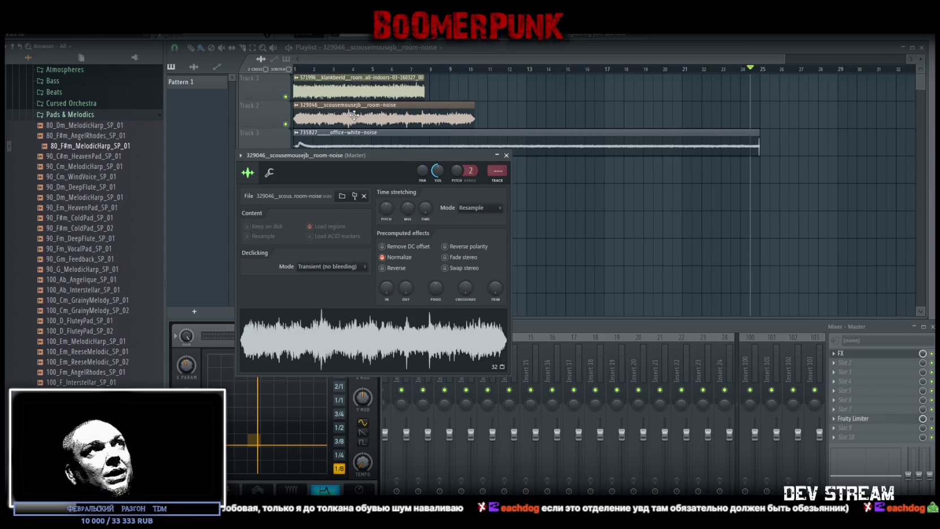
click(591, 145)
double_click(409, 121)
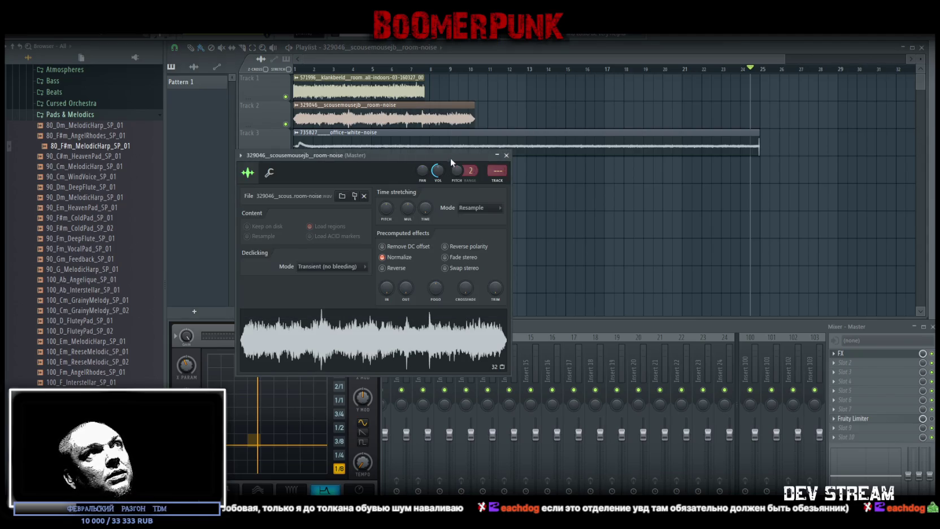
drag(450, 158, 505, 261)
drag(476, 311, 476, 279)
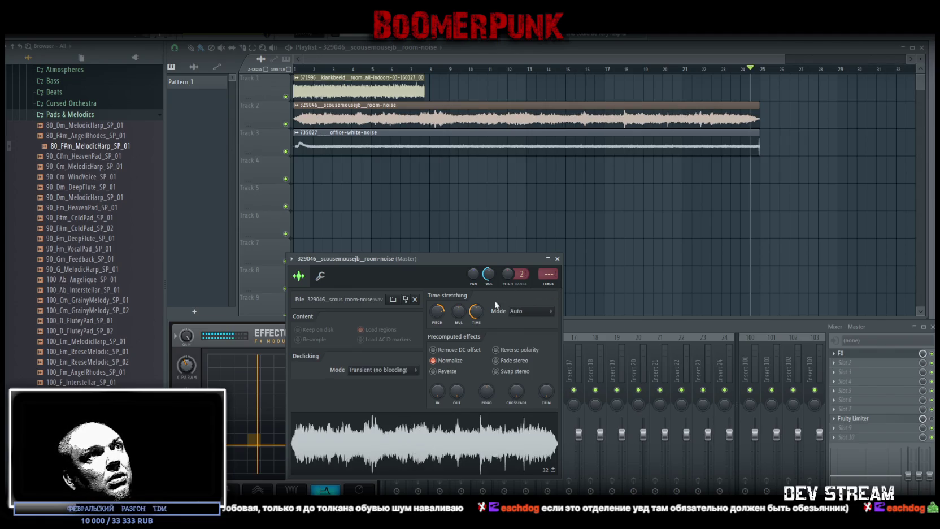
click(523, 311)
click(526, 405)
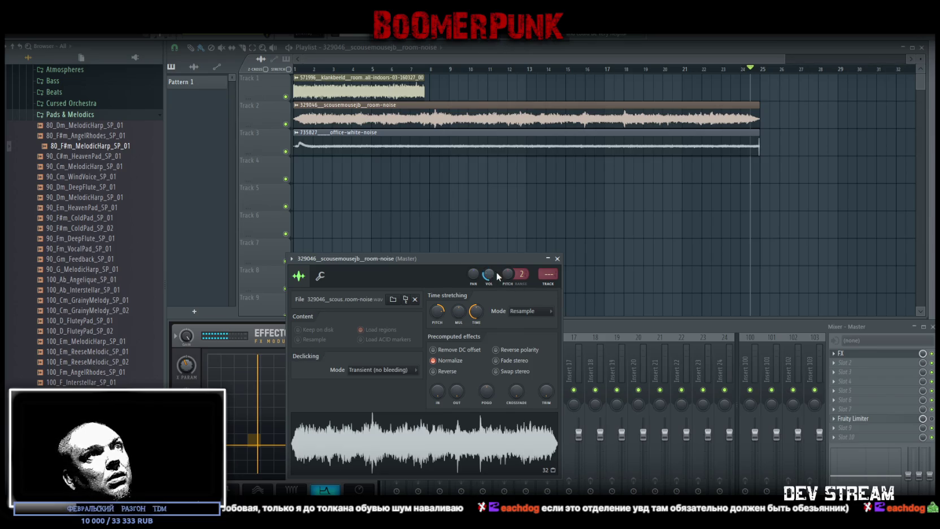
click(285, 96)
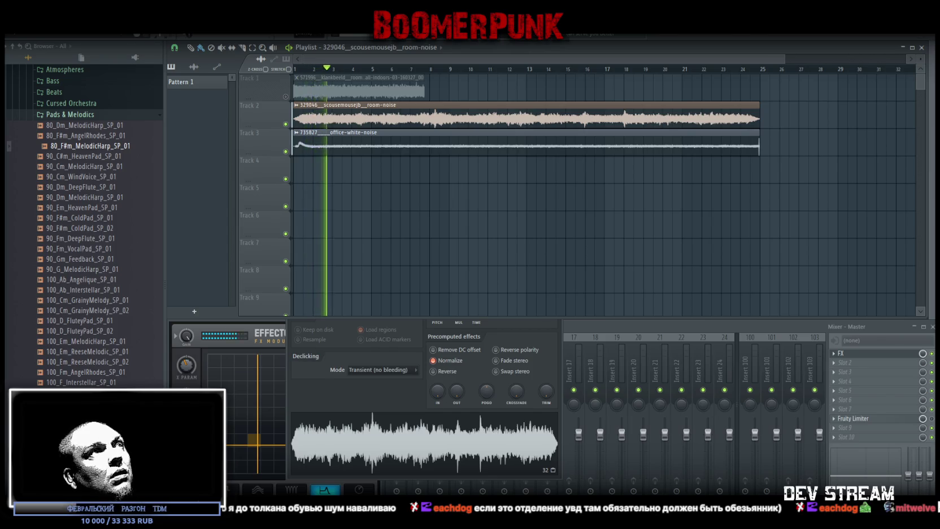
- Reset the room-noise sample's pitch and time stretch to their defaults
key(space)
double_click(435, 118)
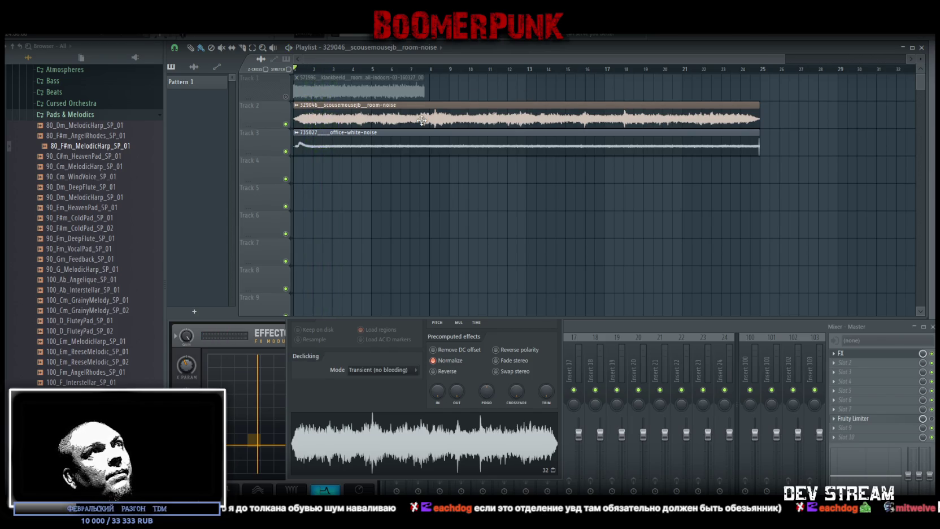
right_click(437, 312)
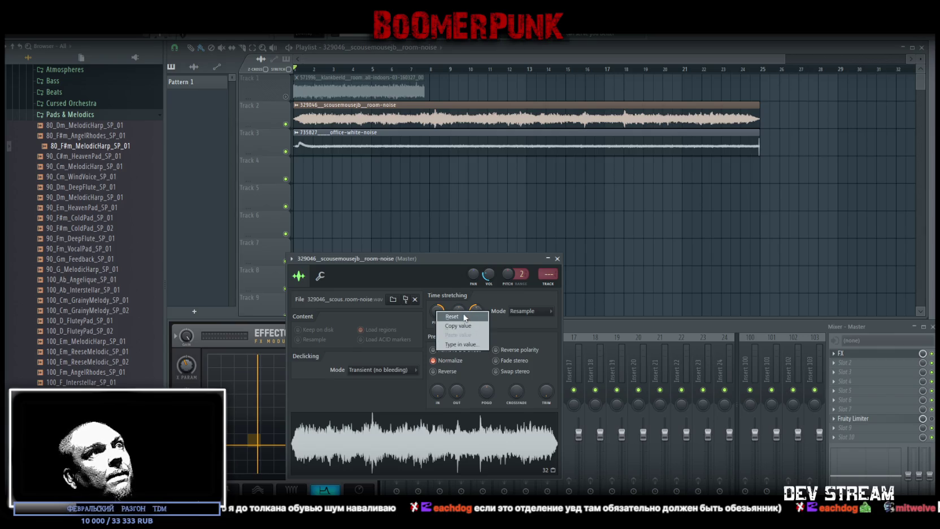
click(487, 315)
drag(476, 311, 488, 309)
- Add a second room-noise clip near bar 12.5 on Track 2 and stretch the clips longer
click(399, 113)
click(505, 113)
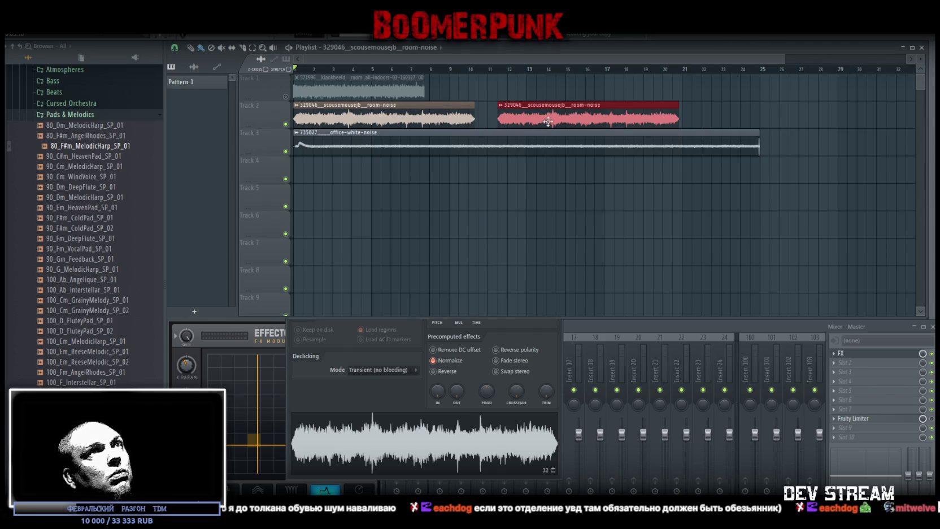
mouse_move(545, 120)
mouse_down()
mouse_move(583, 120)
mouse_move(575, 118)
mouse_up()
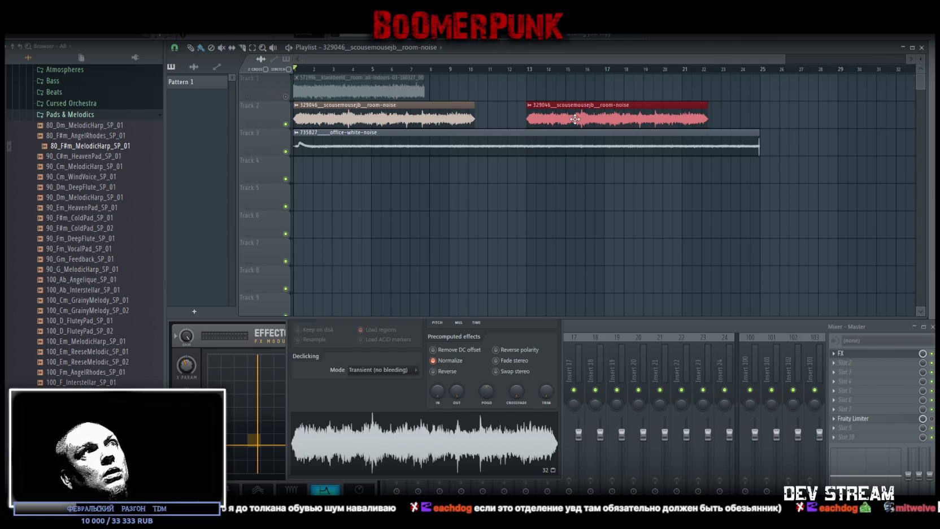
click(349, 400)
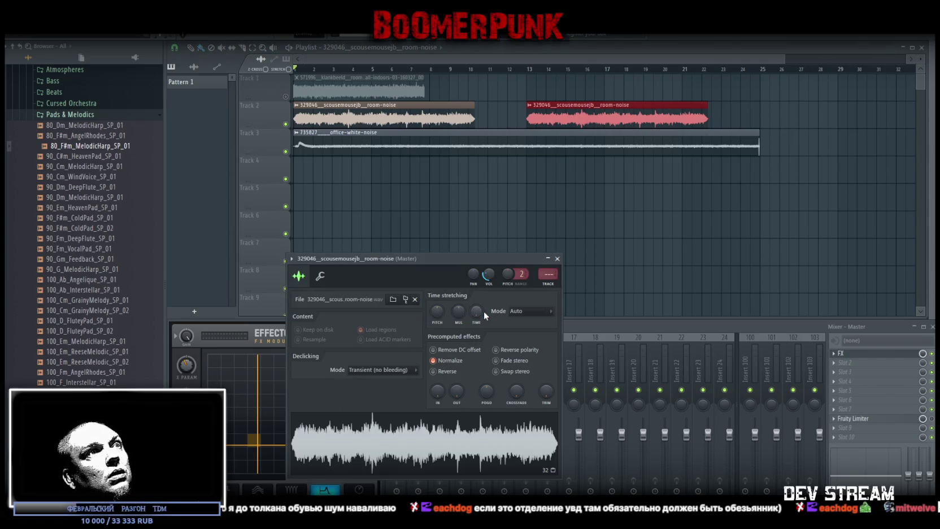
drag(476, 315, 476, 291)
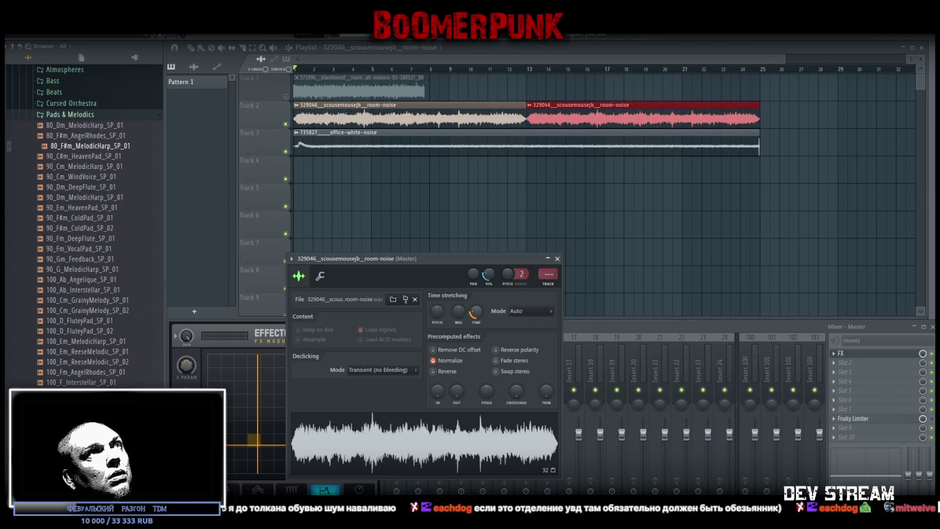
drag(476, 310, 477, 307)
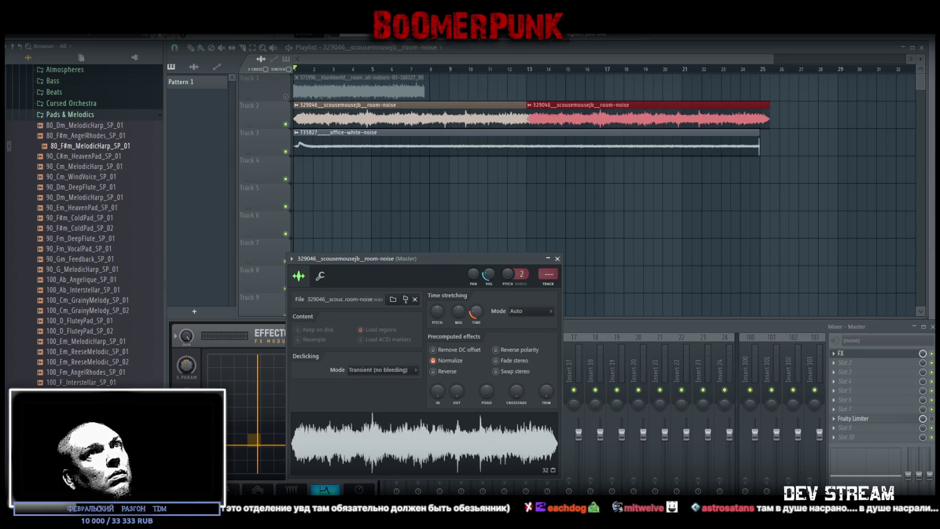
click(613, 113)
drag(601, 94, 598, 121)
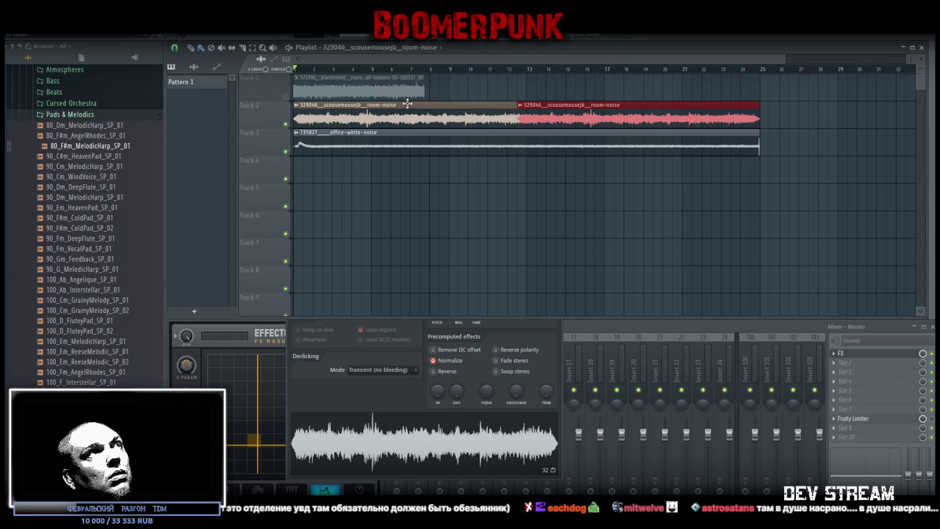
- Set the room-noise sample's time-stretching Mode to Resample, preview it, and unmute Track 1
key(space)
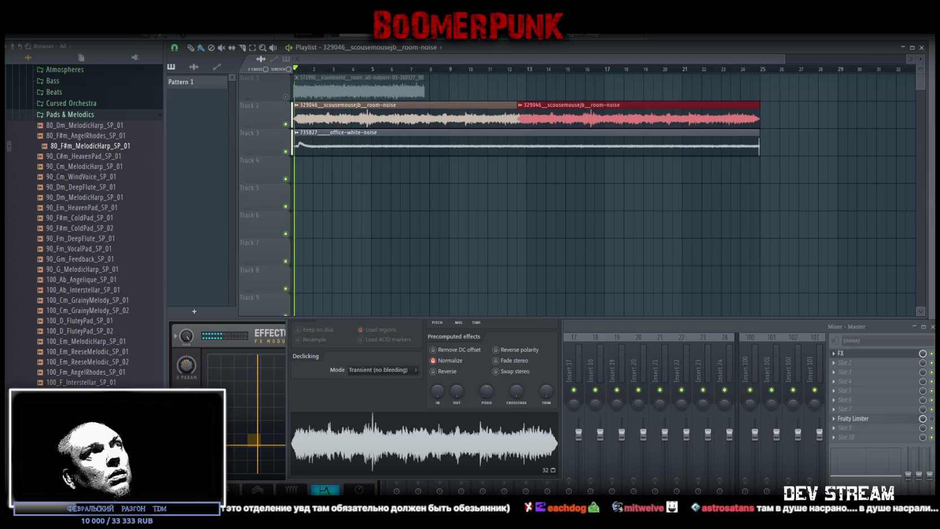
key(space)
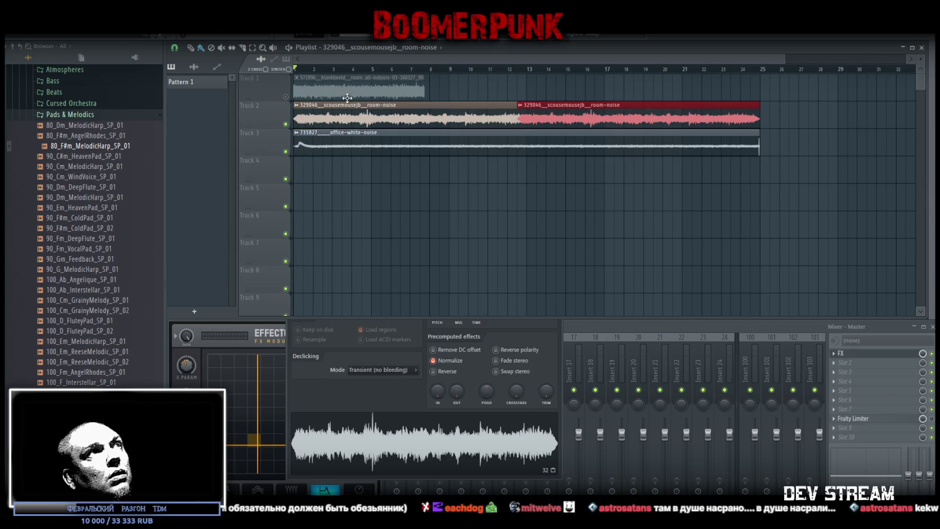
double_click(340, 119)
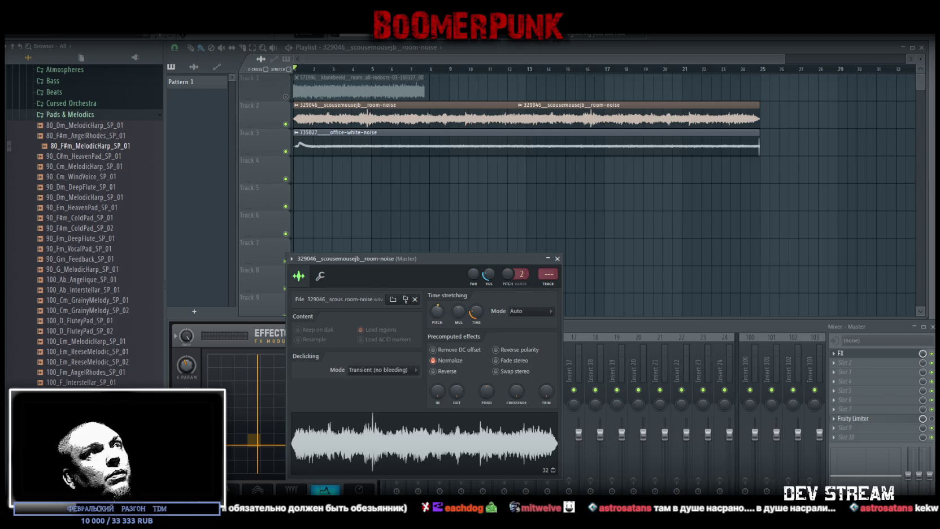
click(409, 458)
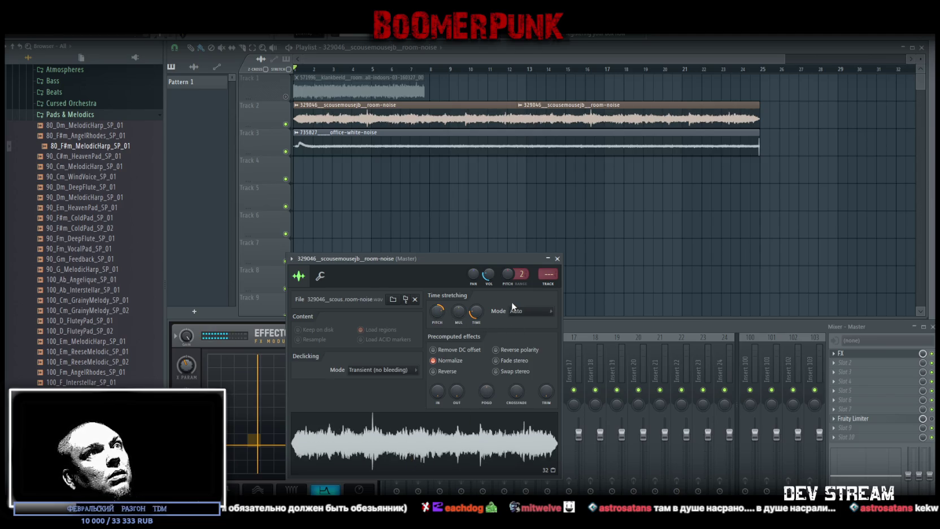
click(538, 311)
click(544, 318)
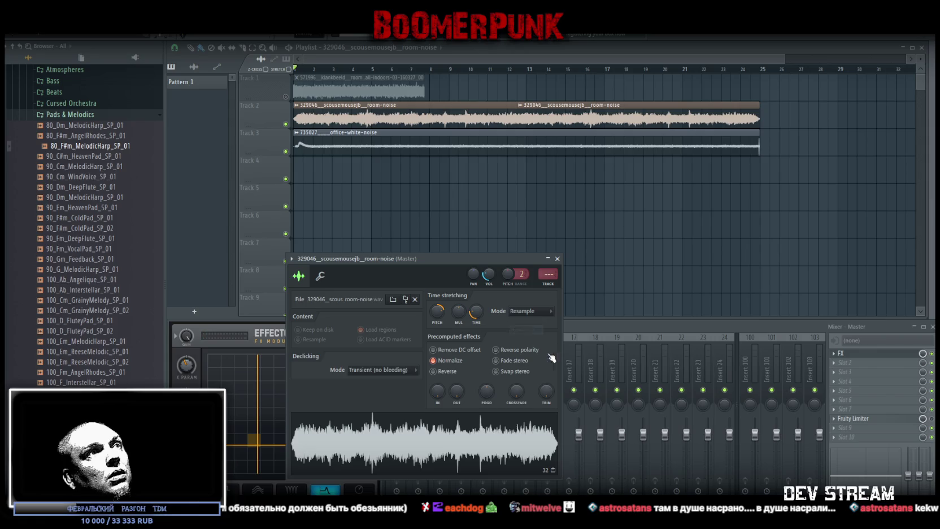
click(375, 447)
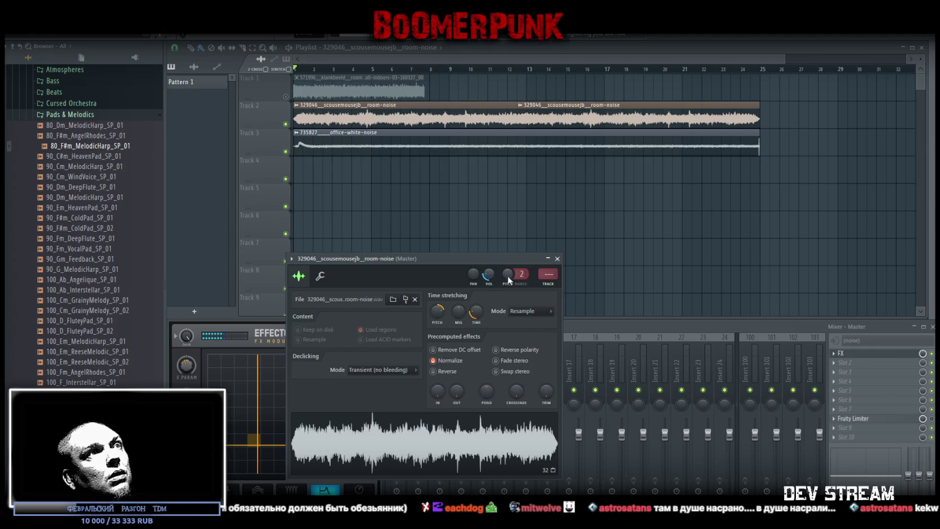
click(557, 259)
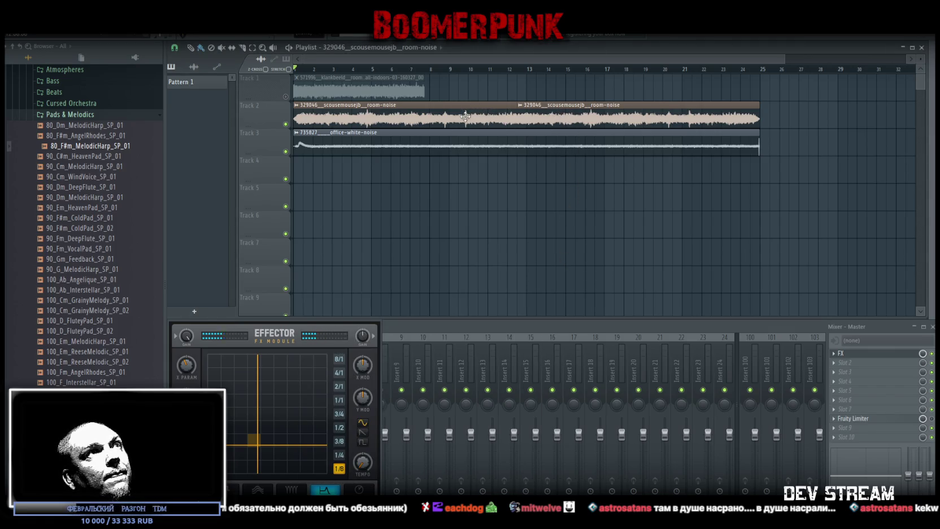
click(286, 96)
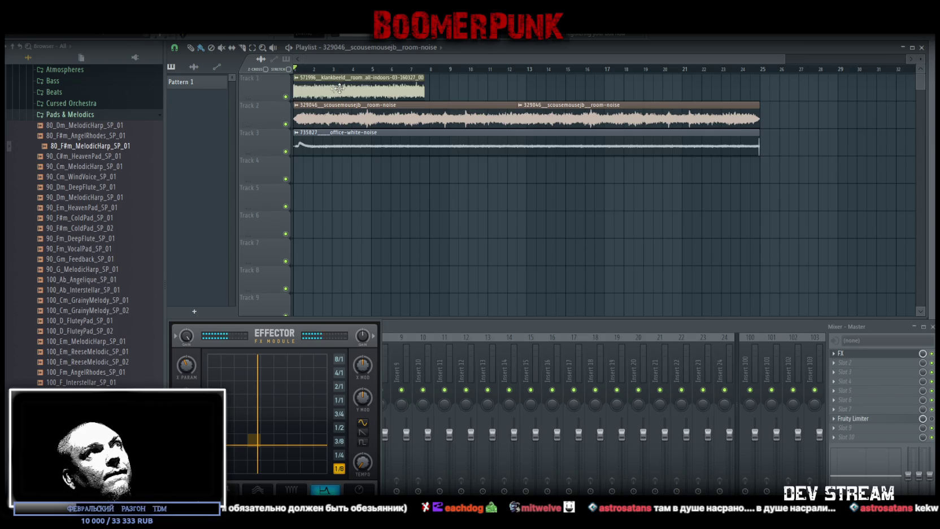
- Lengthen the Track 1 room-tone clip and add a copy starting at bar 13, then play
double_click(359, 96)
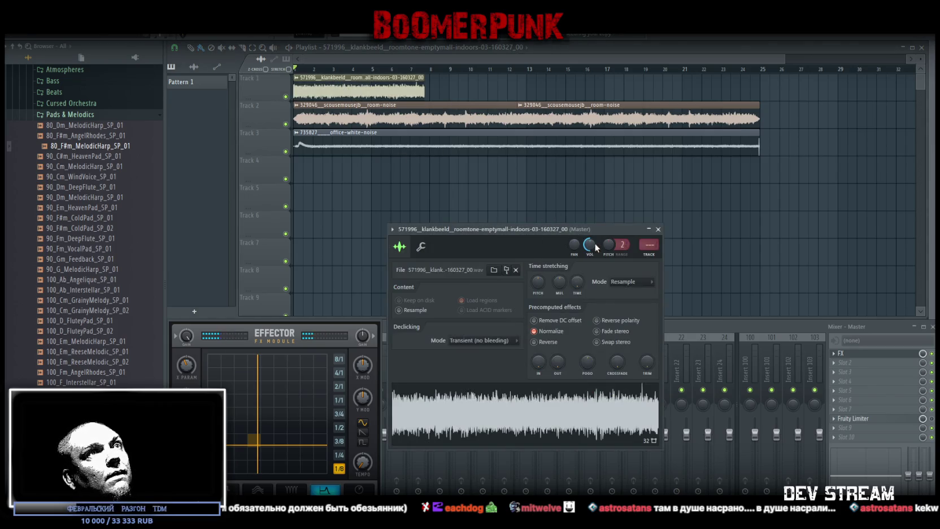
drag(570, 230, 613, 266)
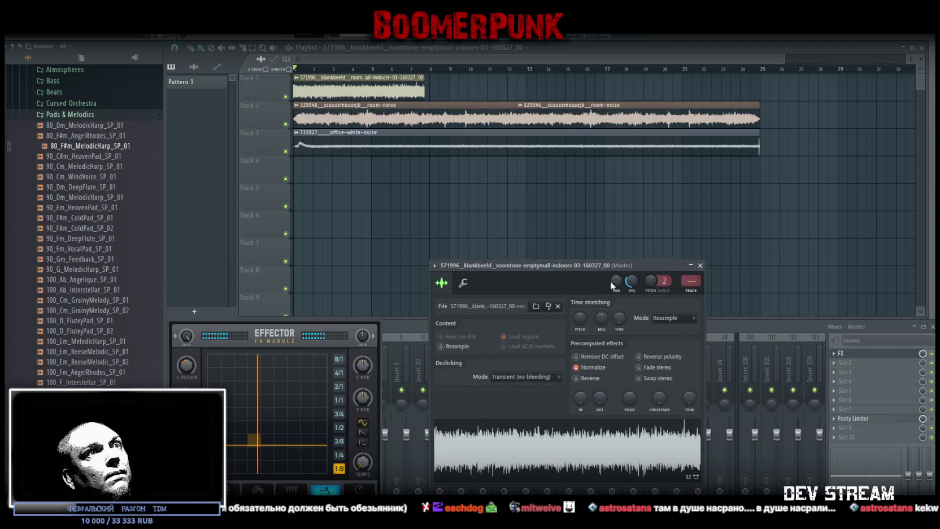
drag(618, 320, 619, 294)
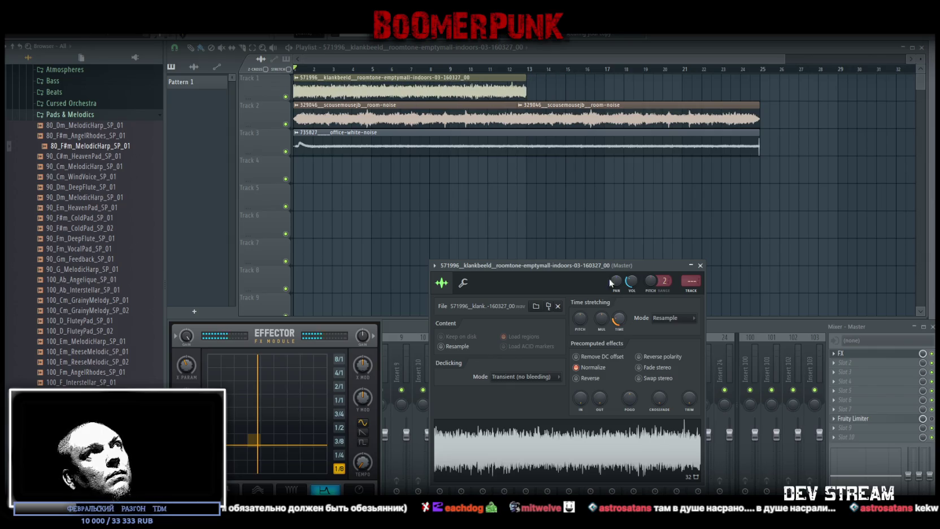
click(462, 88)
click(531, 87)
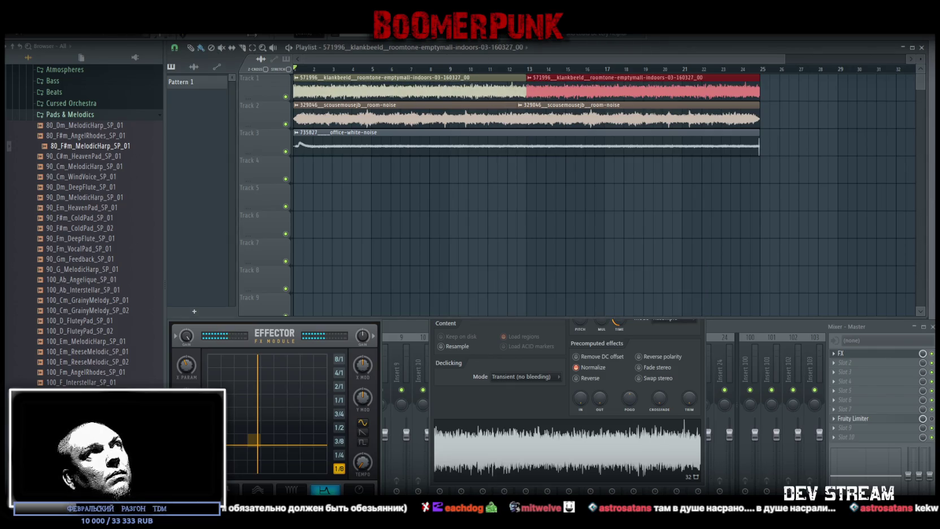
key(space)
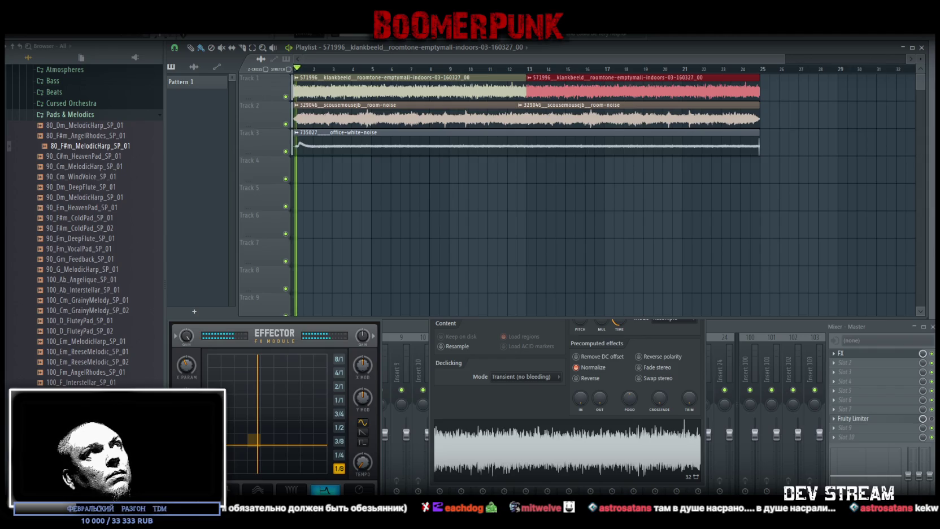
click(452, 97)
- Bring up the office-white-noise sample's channel settings
double_click(451, 97)
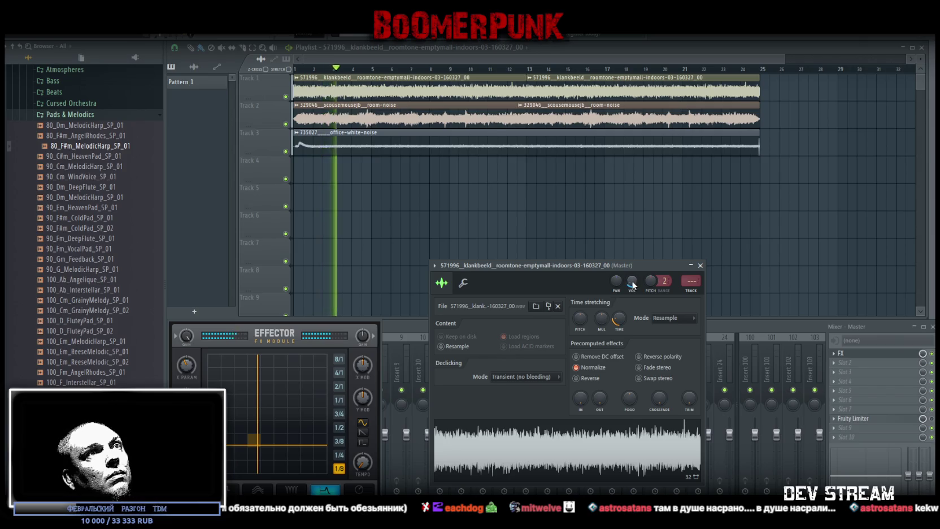
double_click(409, 143)
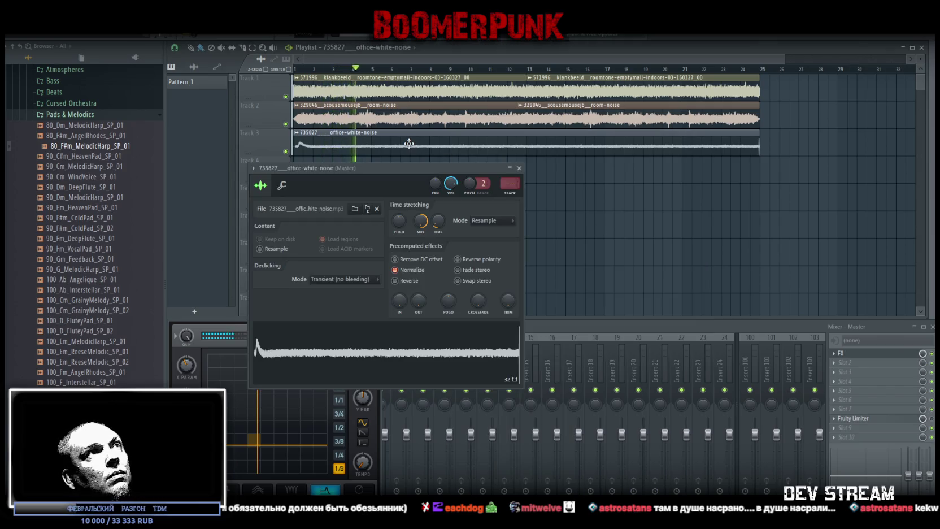
drag(441, 173, 540, 236)
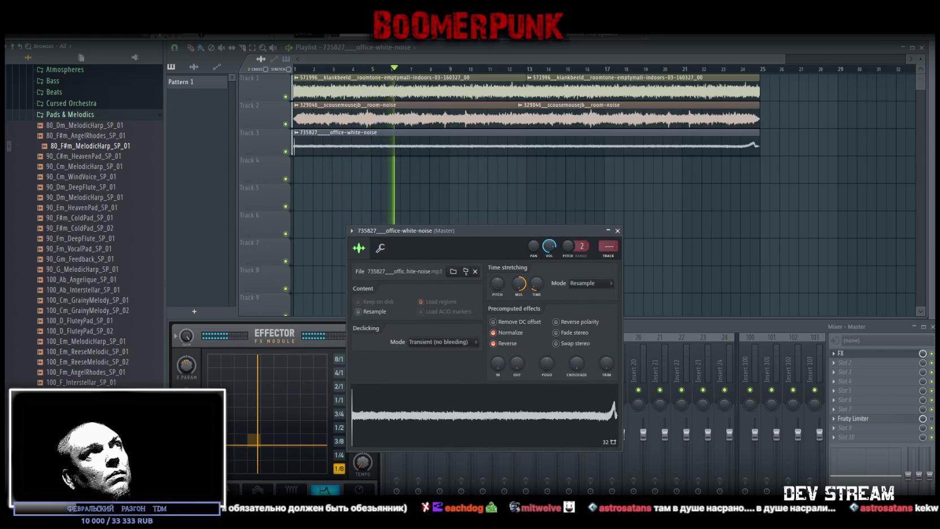
- Trim the reversed office-white-noise clip to run from bar 1 to bar 25 and play it back
key(space)
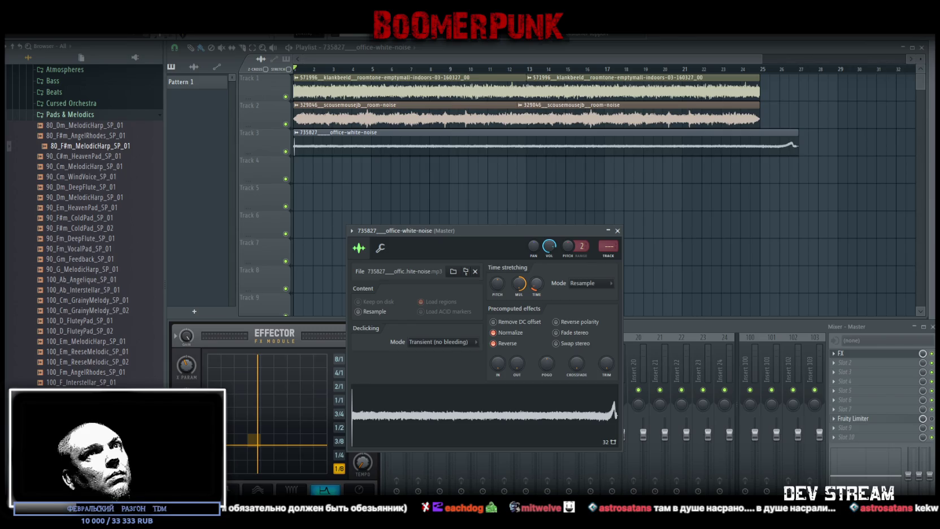
drag(797, 145, 773, 145)
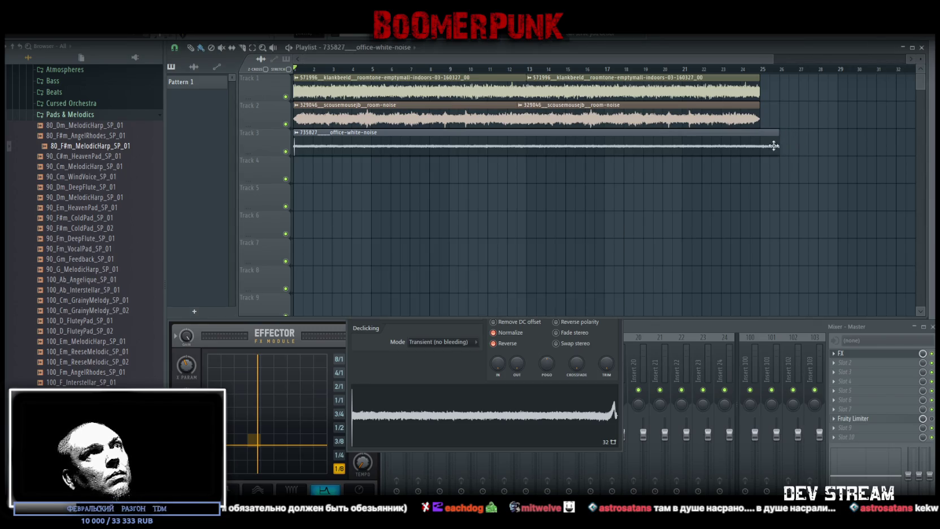
drag(295, 145, 303, 146)
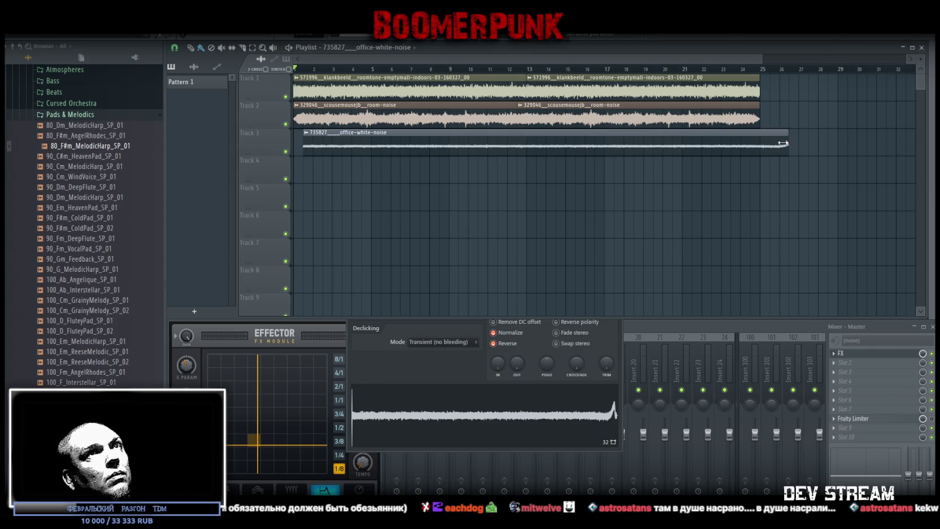
drag(773, 144, 764, 145)
drag(696, 145, 686, 143)
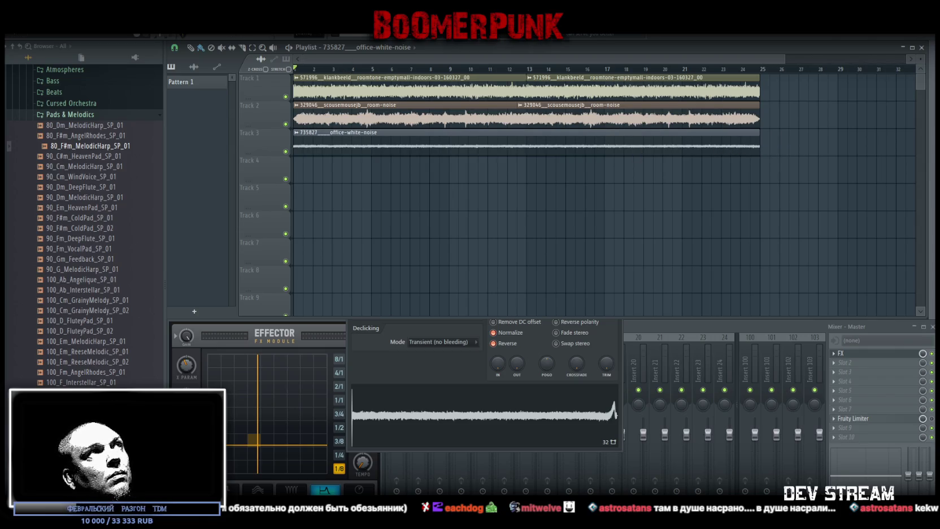
key(space)
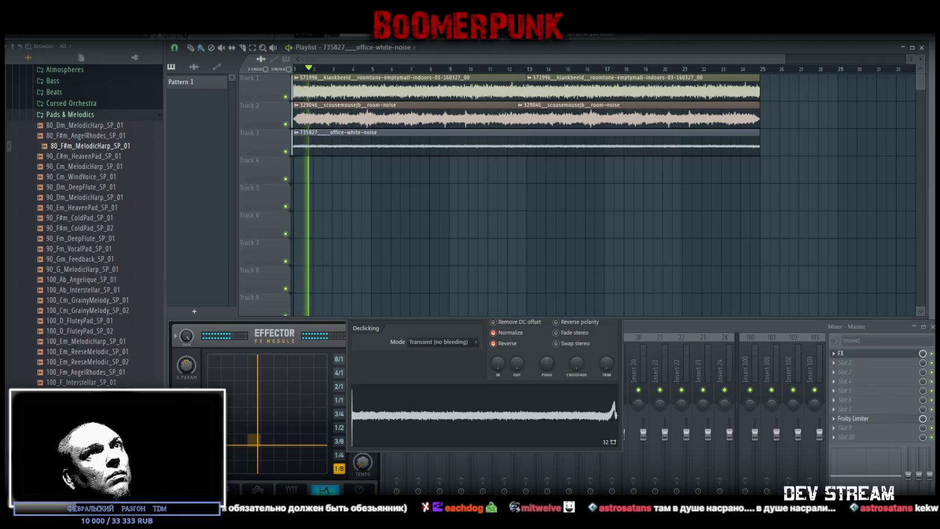
double_click(381, 117)
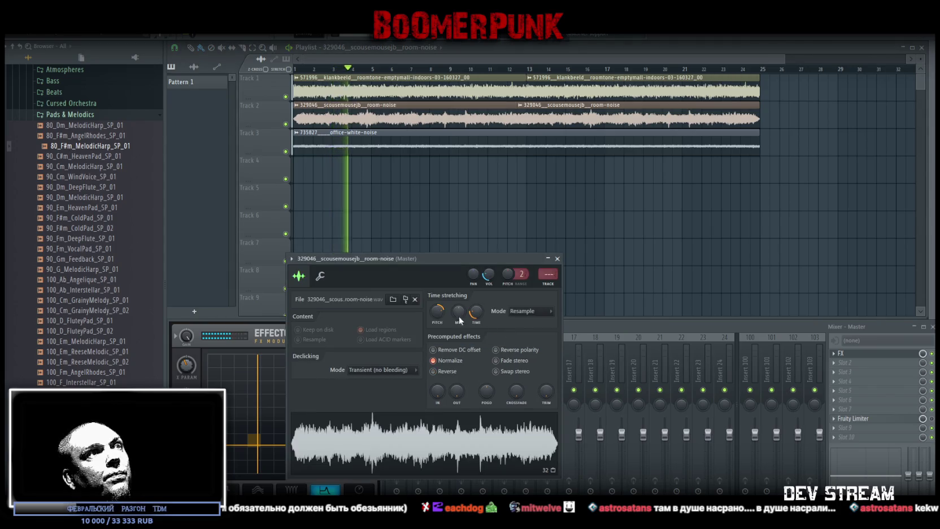
- Shorten both Track 2 room-noise clips and nudge the first one later, leaving gaps
drag(478, 315, 478, 333)
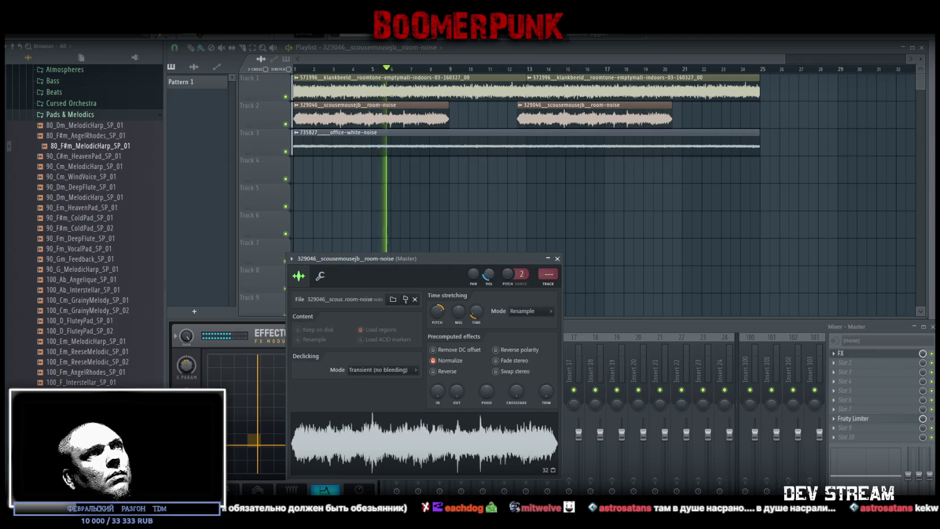
drag(380, 125, 400, 125)
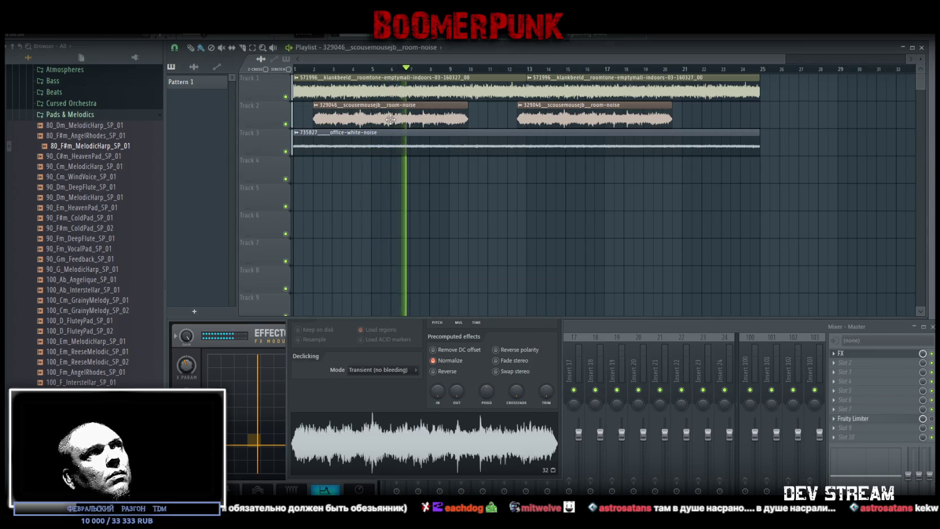
click(569, 117)
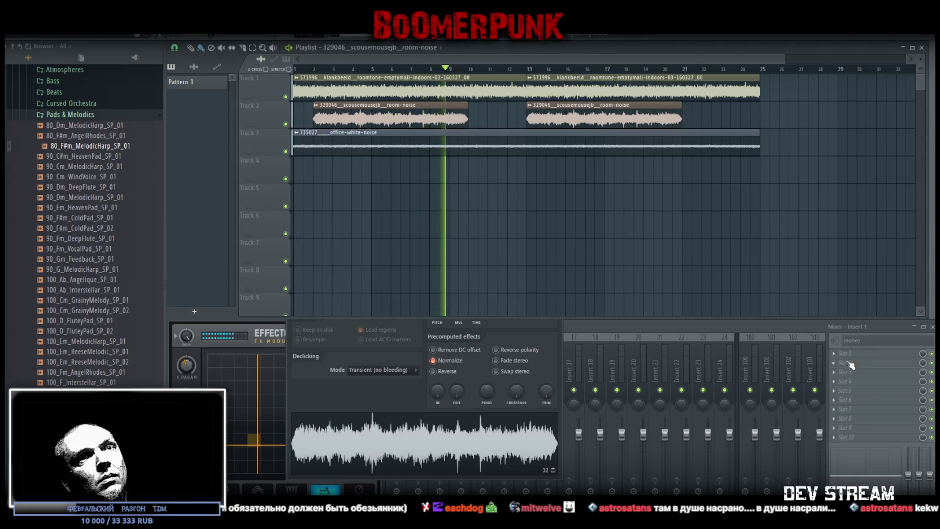
- Add Fruity Reeverb 2 to mixer Insert 1
click(845, 343)
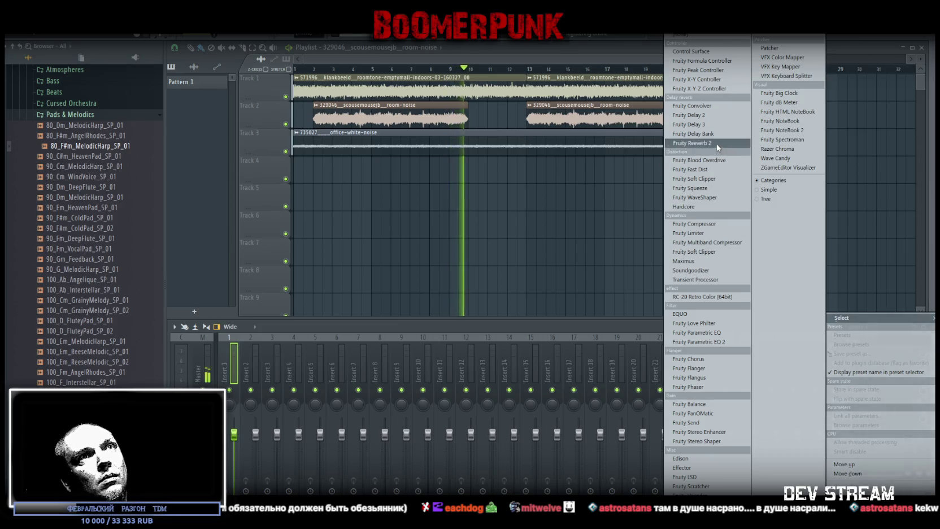
click(701, 142)
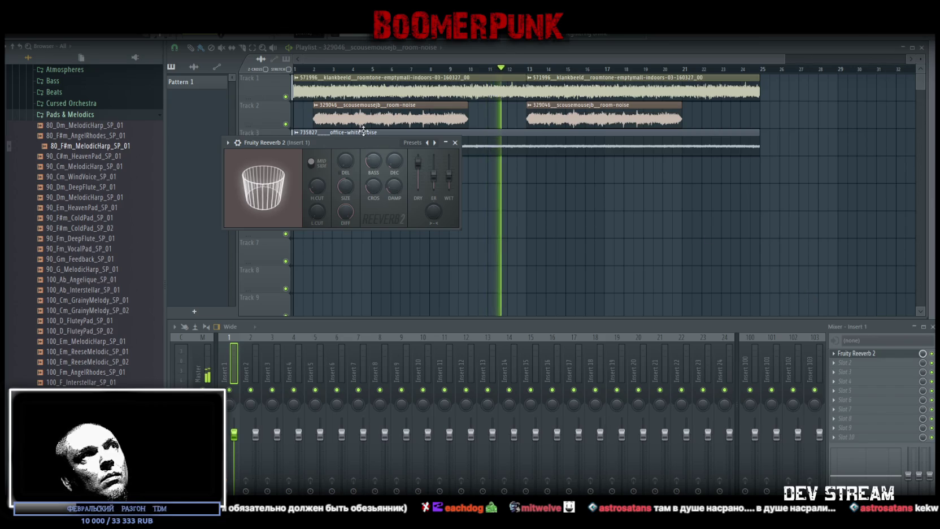
drag(354, 142, 400, 199)
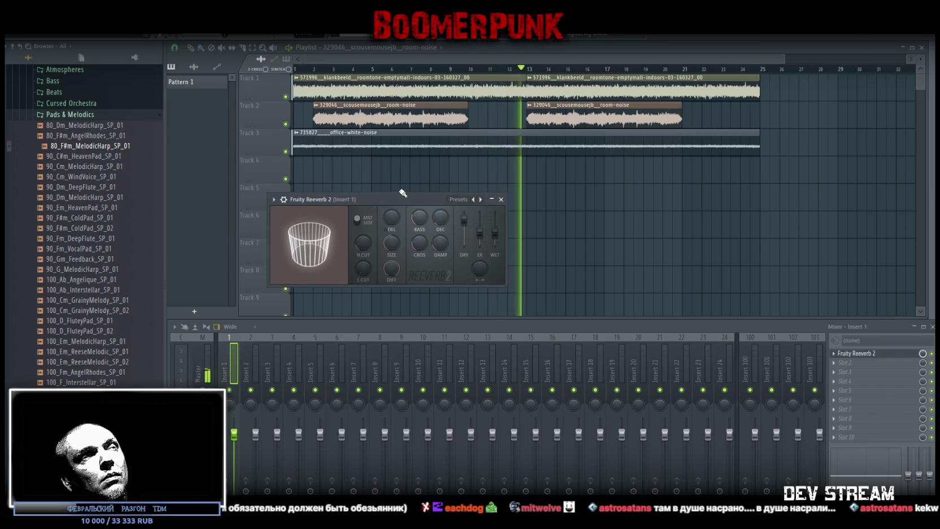
- Set the office-white-noise sample's time-stretching Mode to Auto, then check the Unity editor
double_click(421, 143)
click(590, 283)
click(582, 293)
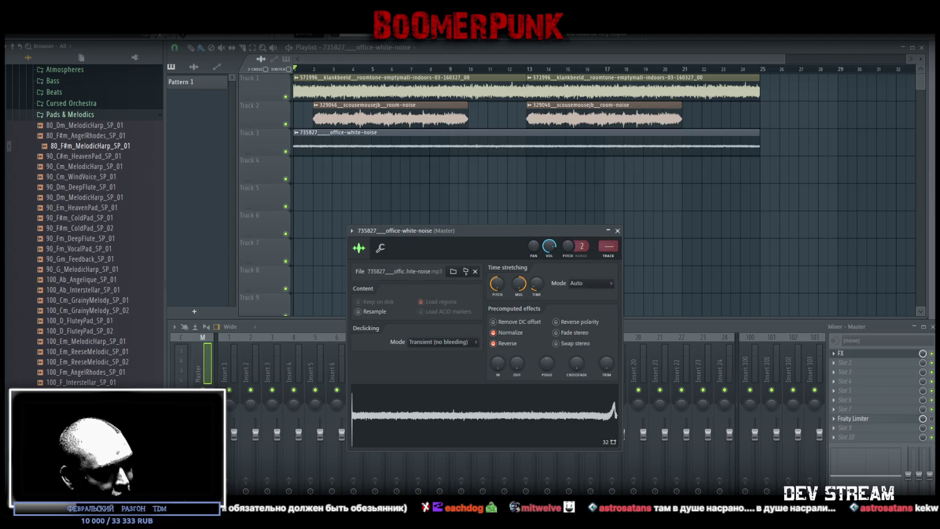
key(alt+Tab)
- Switch the office-white-noise sample to Resample stretching and adjust its pitch during playback
mouse_move(528, 128)
mouse_down()
mouse_move(602, 193)
mouse_move(444, 172)
mouse_move(405, 143)
mouse_move(541, 152)
mouse_move(613, 172)
mouse_move(537, 208)
mouse_move(543, 204)
mouse_move(434, 196)
mouse_move(426, 208)
mouse_move(469, 223)
mouse_move(371, 210)
mouse_move(526, 240)
mouse_move(370, 242)
mouse_move(376, 237)
mouse_up()
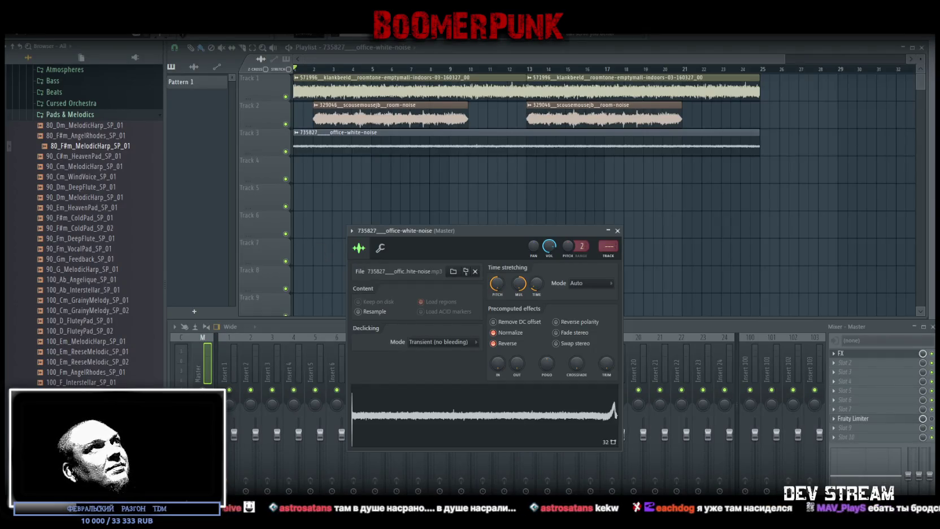
key(space)
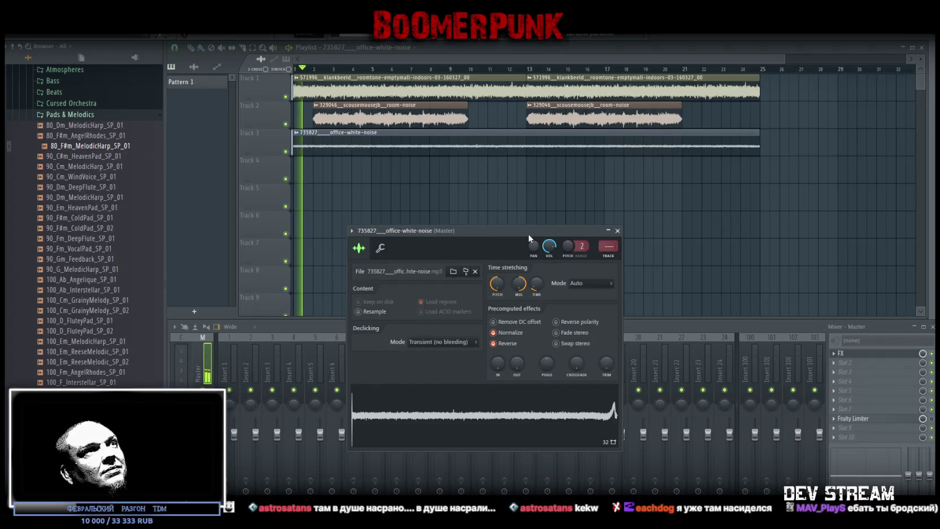
drag(529, 234, 523, 251)
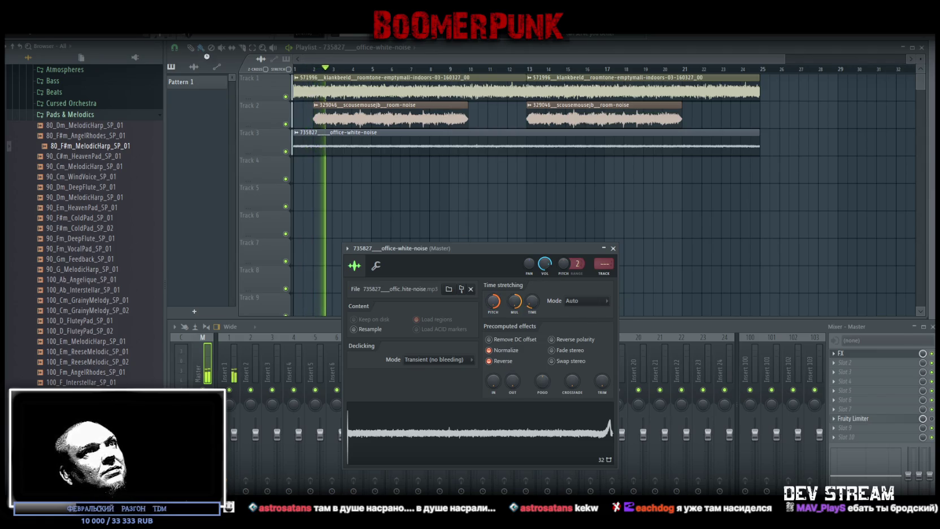
click(599, 303)
click(590, 318)
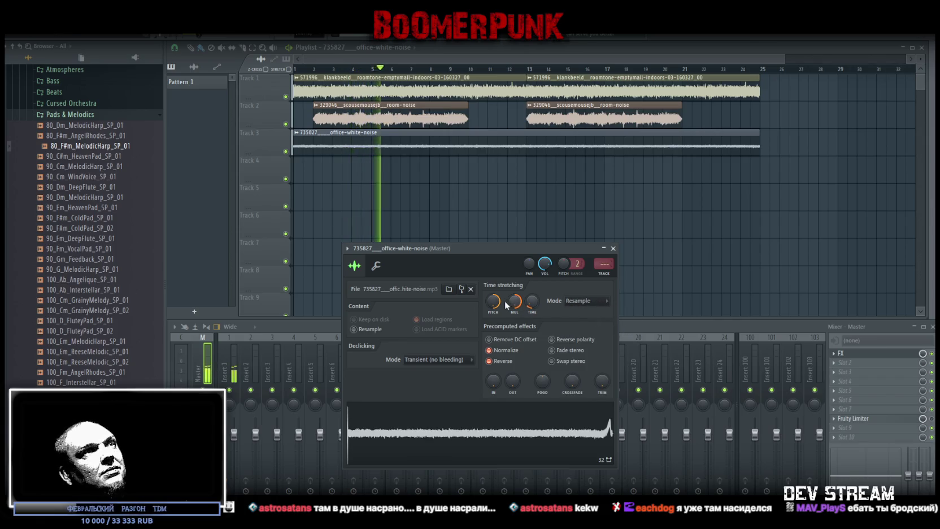
drag(496, 305, 496, 315)
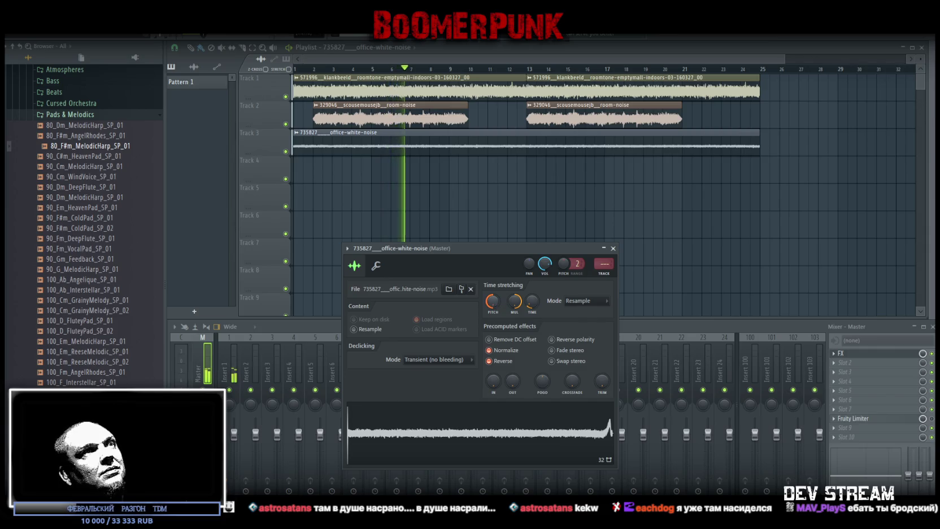
- Reconfirm Resample stretching for the white noise and open the room-noise sample's settings
click(585, 301)
click(575, 319)
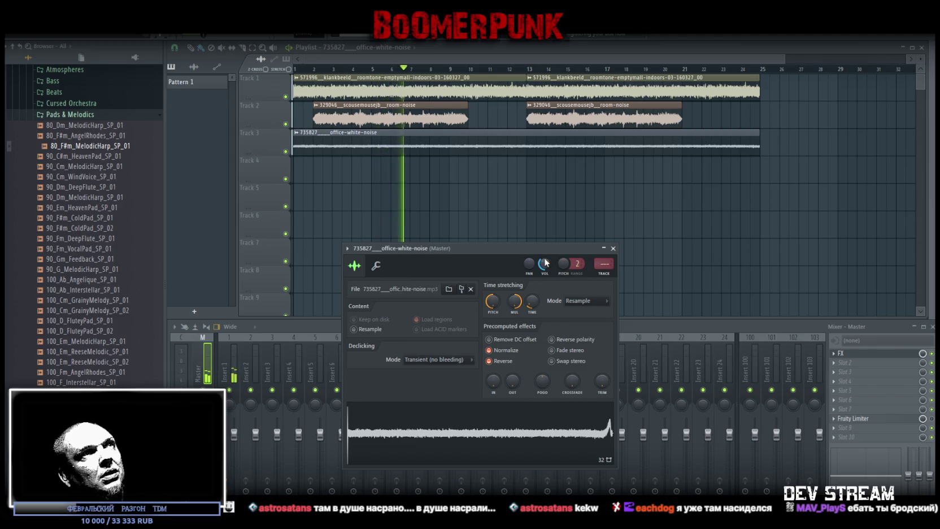
drag(493, 250, 466, 261)
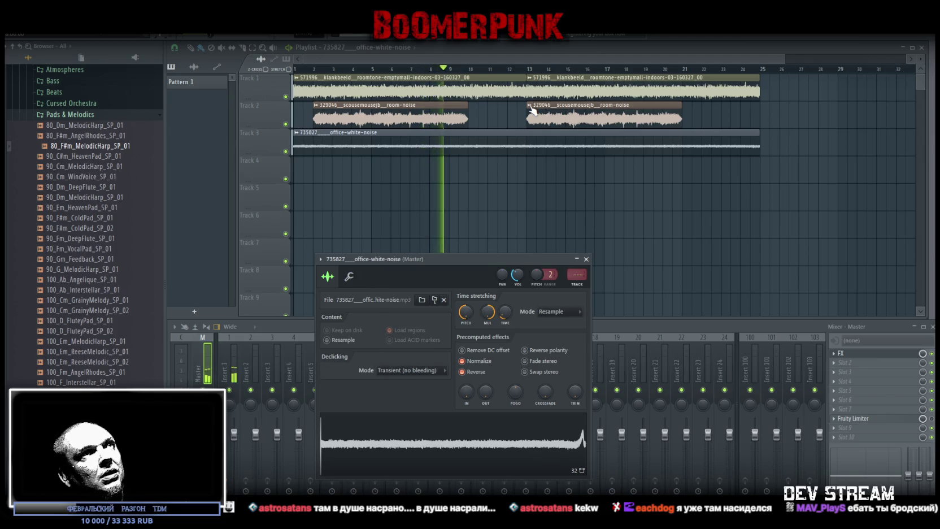
double_click(406, 116)
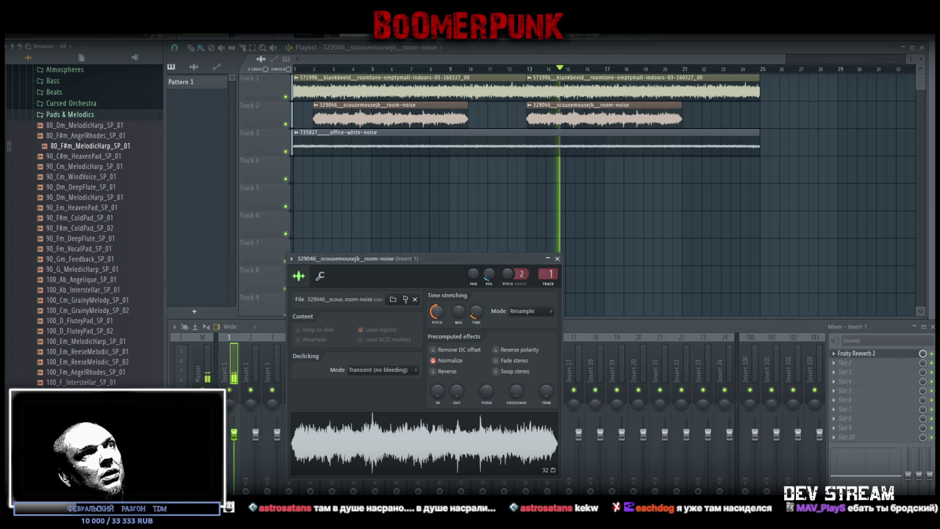
- Make the second room-noise clip unique as room-noise #2 and nudge it slightly earlier
scroll(528, 310, up, 1)
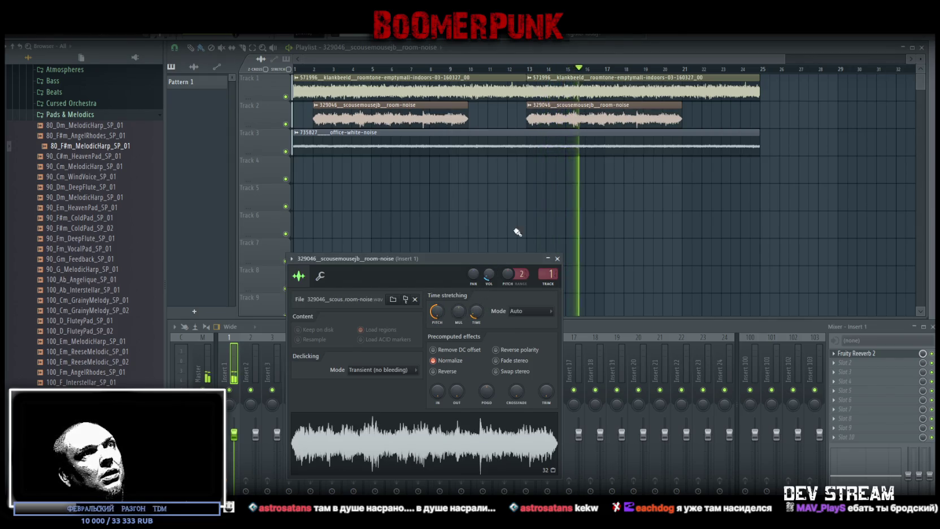
key(ctrl+z)
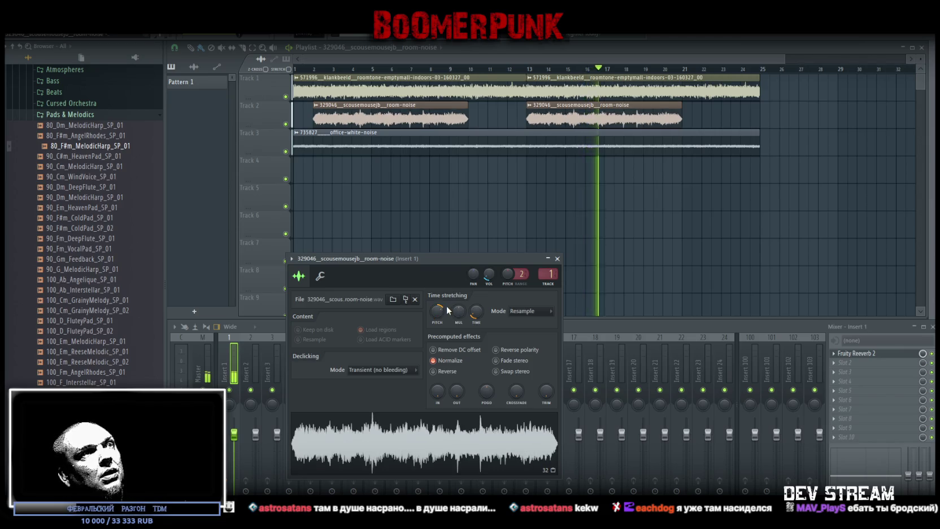
click(530, 105)
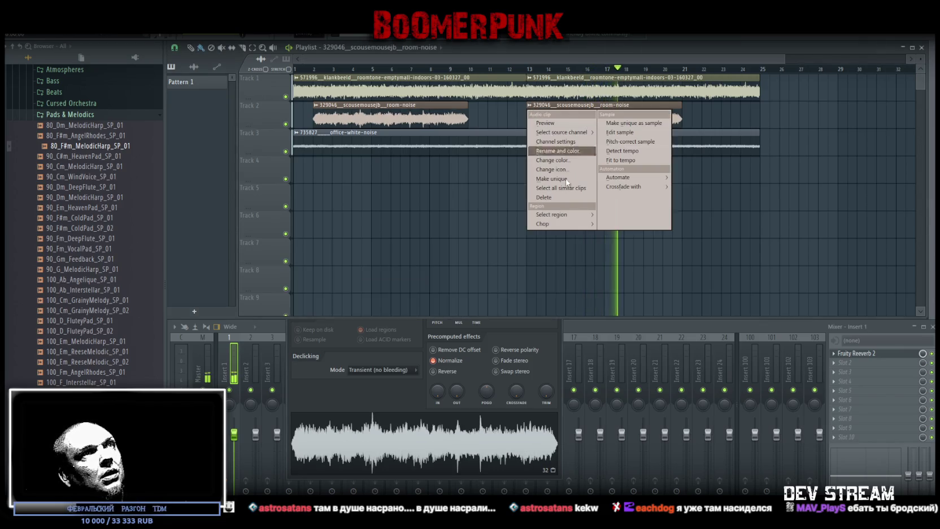
click(558, 178)
drag(551, 120, 532, 119)
- Stretch room-noise #2 longer with the TIME knob and set its stretching mode to Resample
double_click(532, 119)
drag(472, 186, 476, 251)
drag(481, 304, 471, 311)
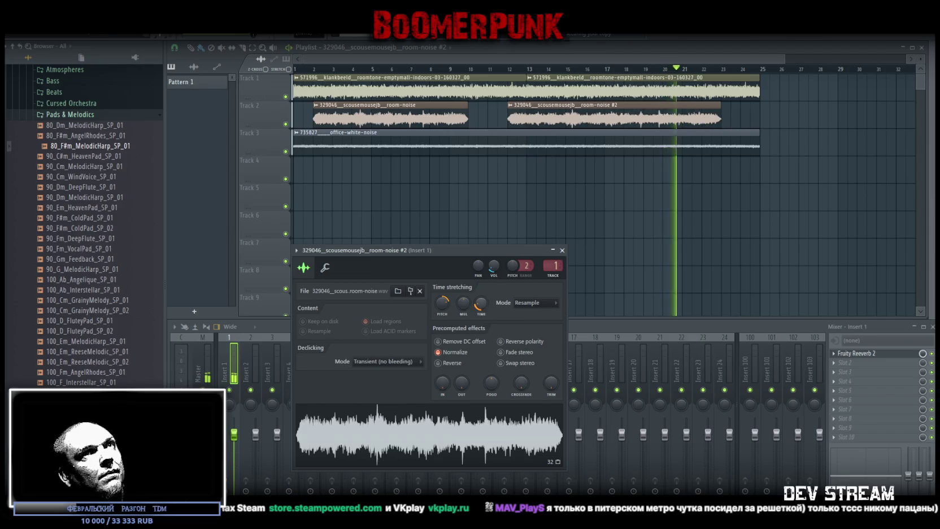
click(536, 303)
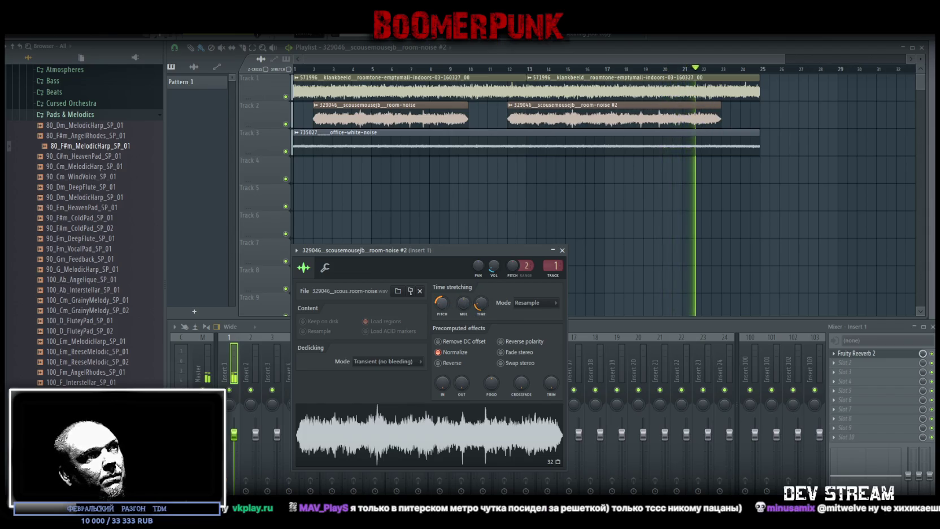
click(565, 314)
click(542, 303)
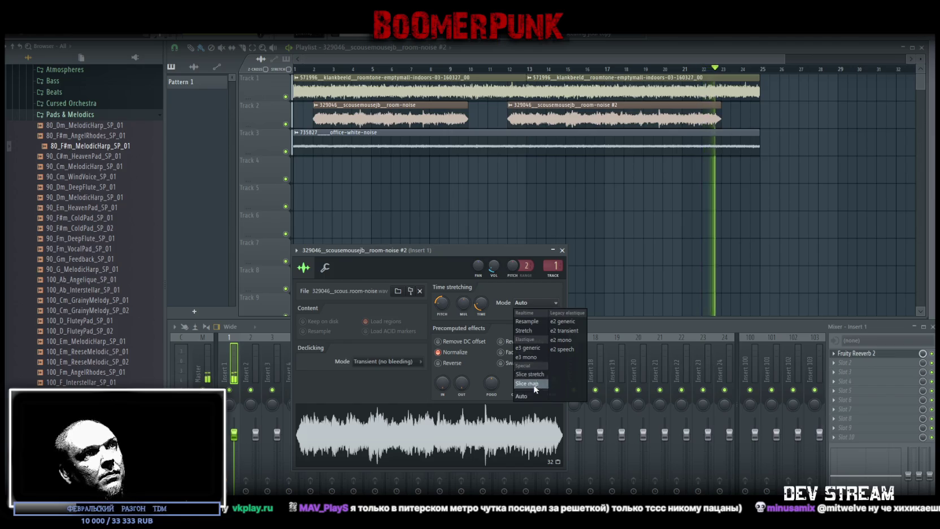
click(526, 321)
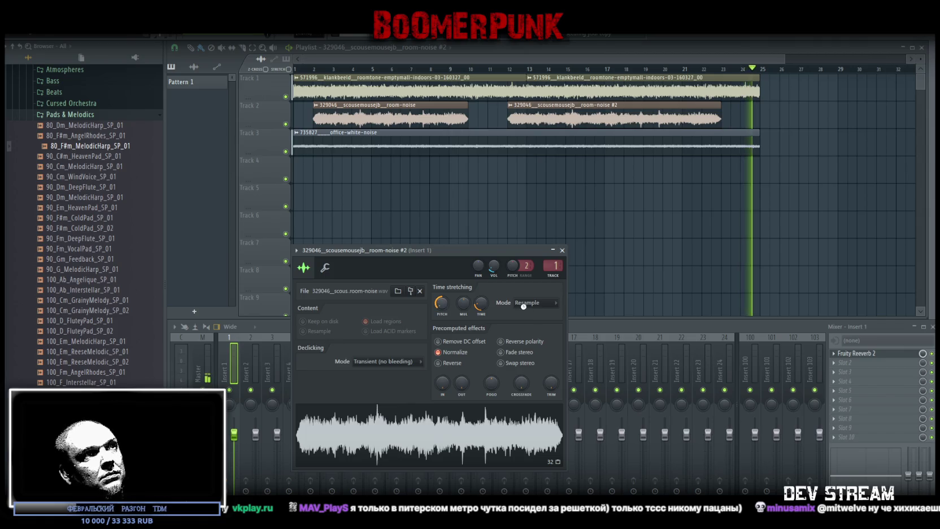
scroll(554, 306, up, 1)
click(554, 305)
click(528, 324)
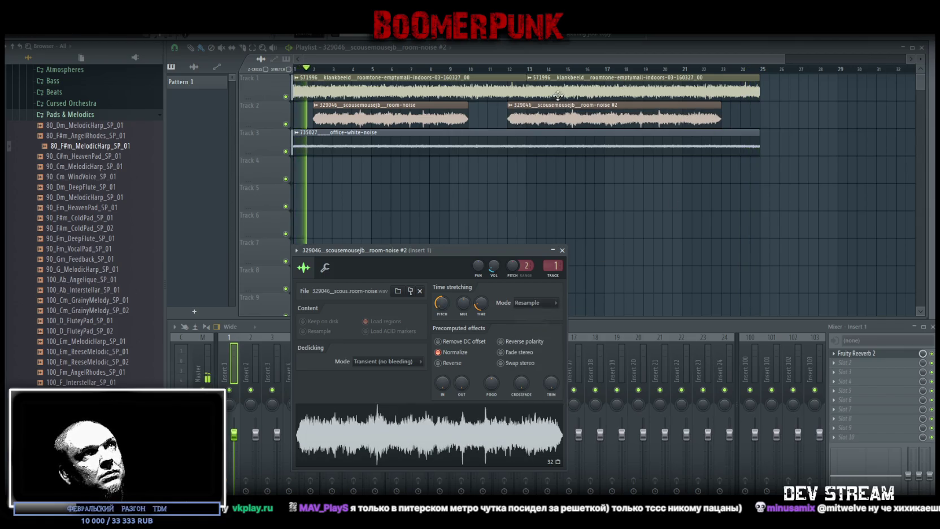
- Shift room-noise #2 slightly earlier, then bring up the Track 1 roomtone sample's settings
click(551, 114)
drag(551, 115, 541, 115)
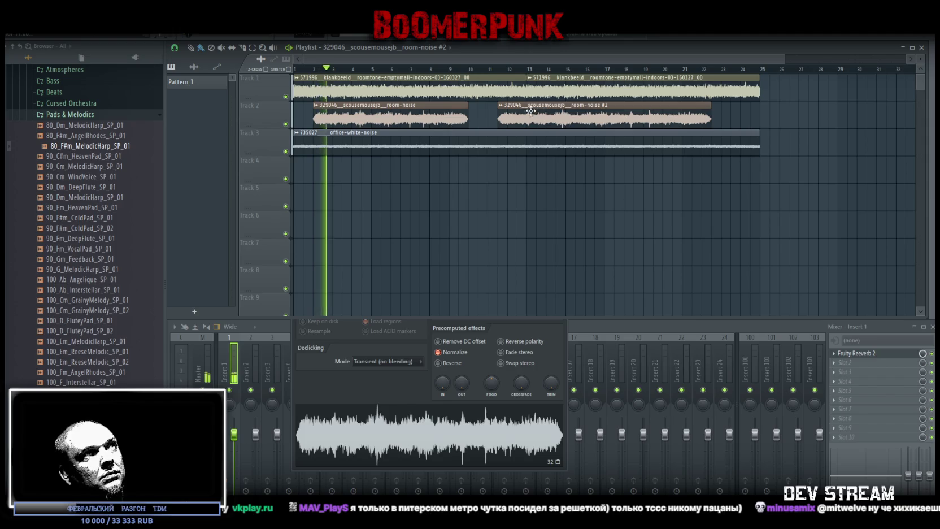
double_click(378, 115)
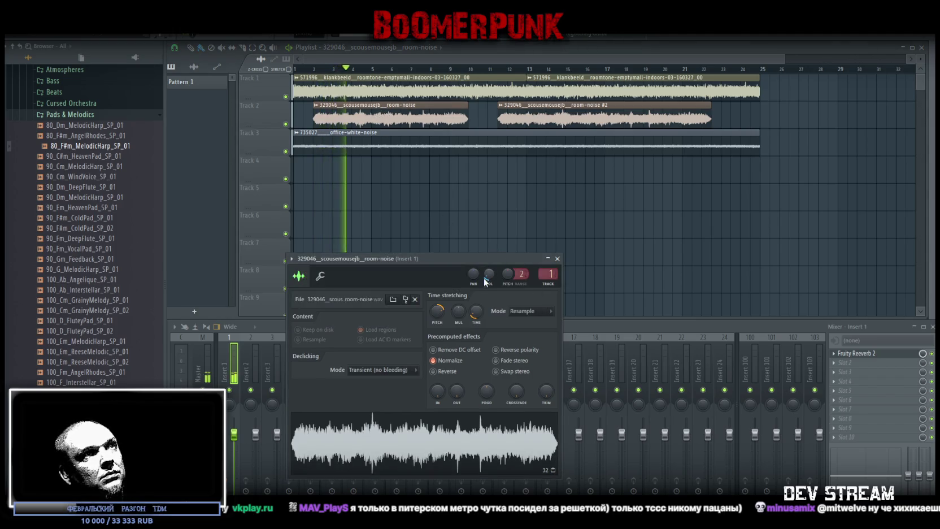
double_click(542, 119)
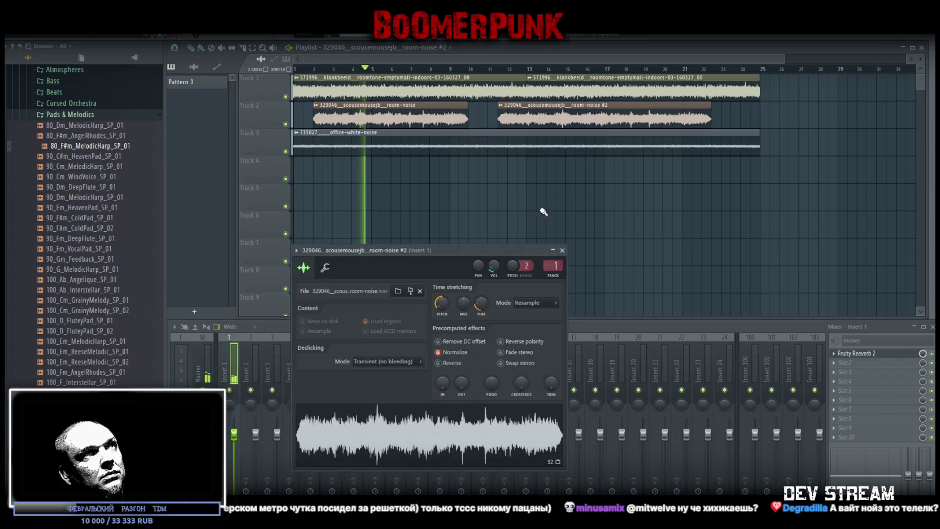
drag(509, 249, 535, 266)
double_click(451, 87)
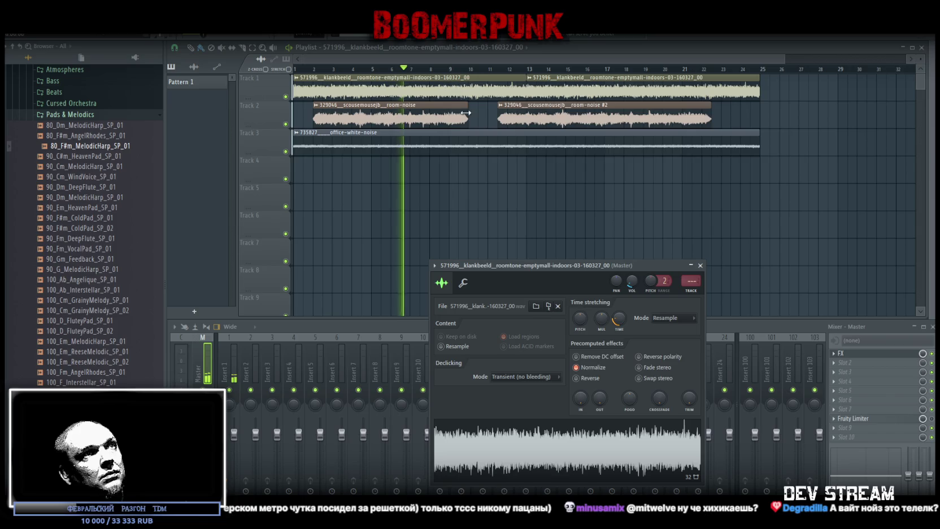
- Audition Track 1 solo, then give the first room-noise clip a fade-out with the OUT knob
right_click(286, 97)
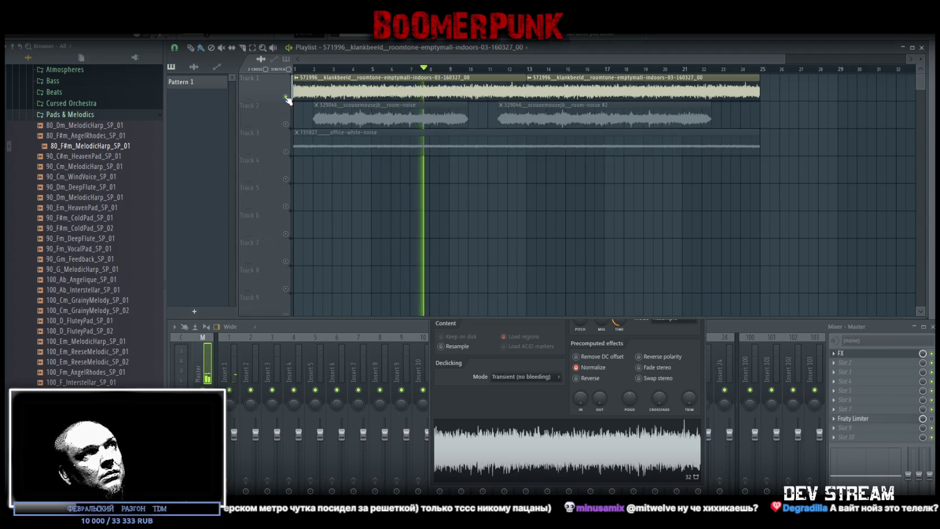
right_click(286, 96)
double_click(514, 86)
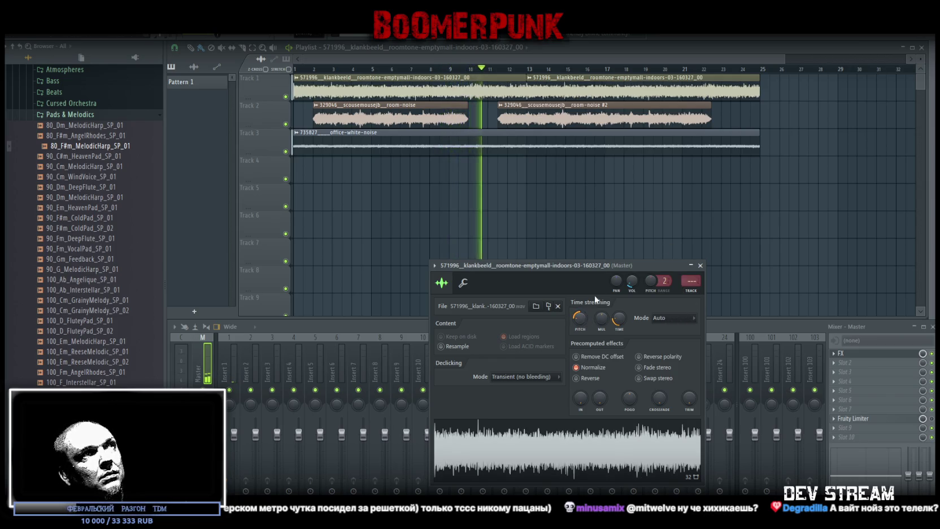
double_click(426, 119)
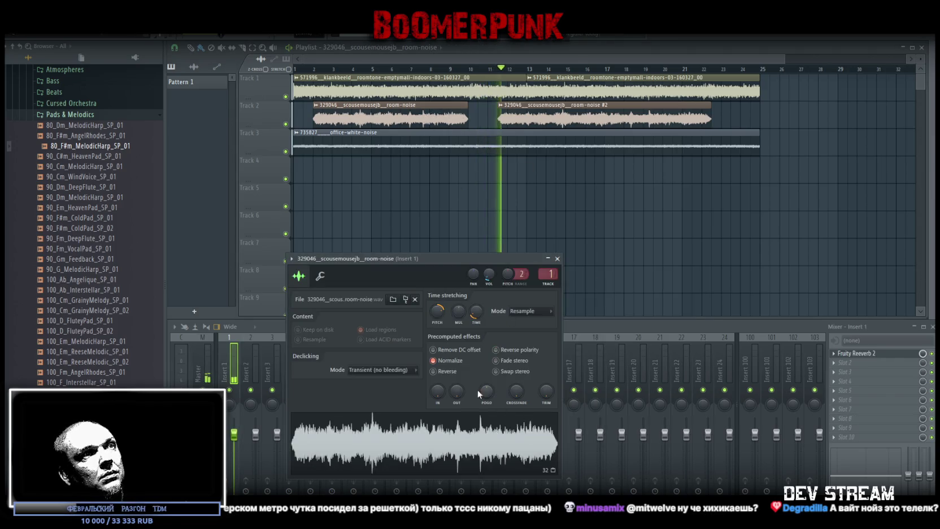
drag(463, 395, 463, 379)
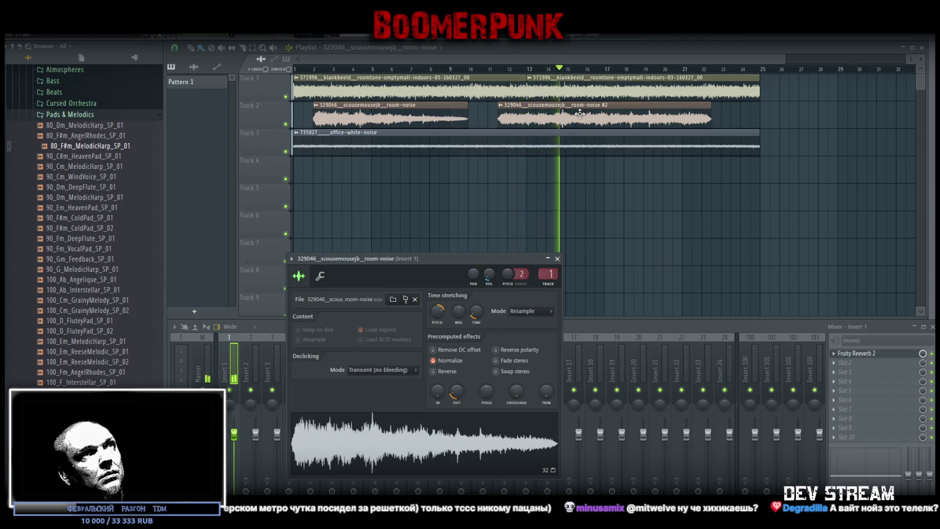
- Give room-noise #2 a fade-in with the IN knob and show the Master channel's effects
double_click(580, 113)
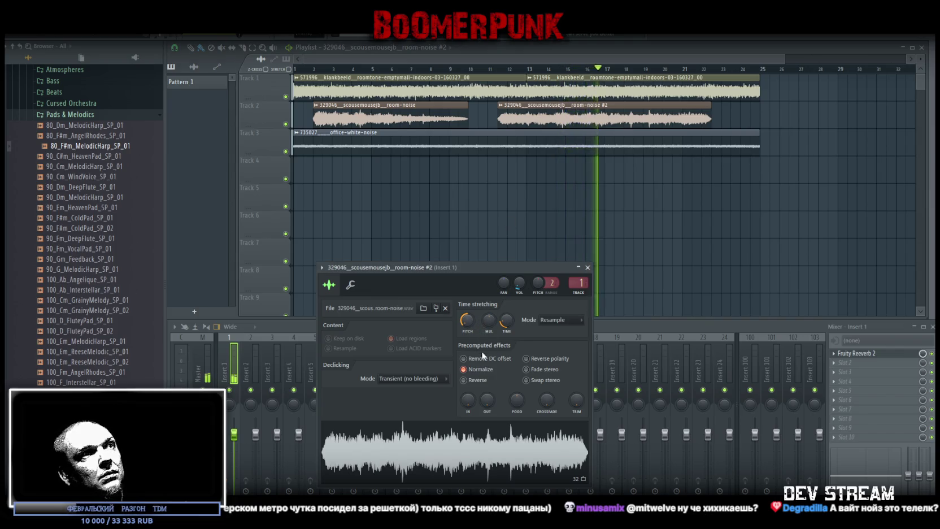
drag(467, 399, 467, 387)
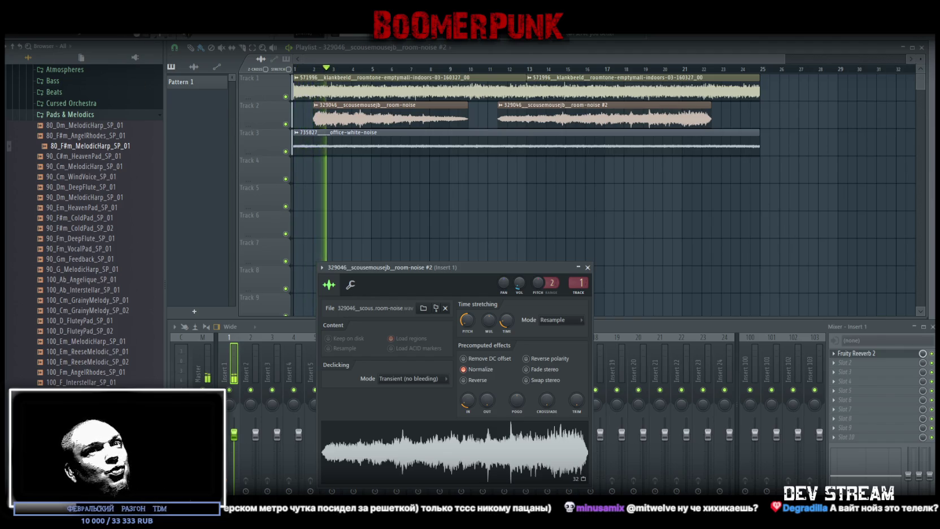
click(202, 335)
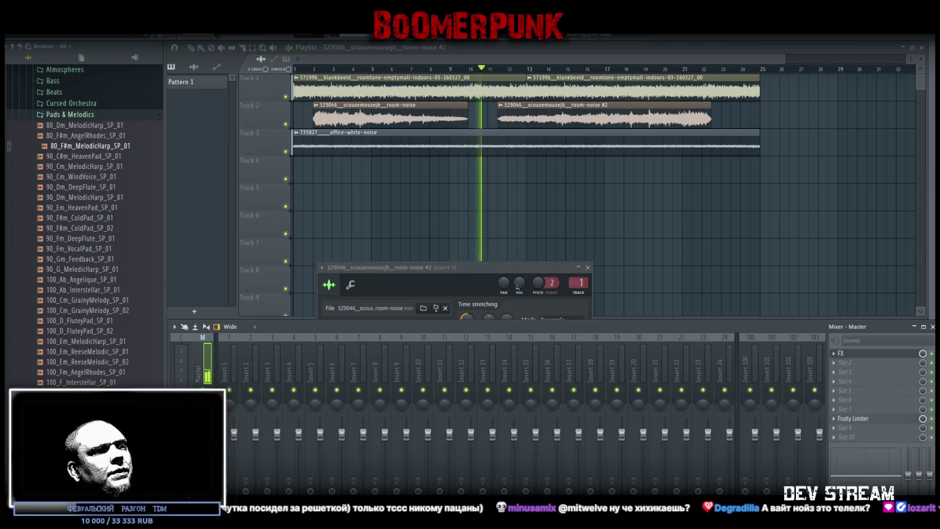
- Stop playback, delete the second Track 1 roomtone clip, and stretch the first clip out to bar 25
mouse_move(520, 268)
mouse_down()
mouse_move(563, 335)
mouse_move(565, 326)
mouse_up()
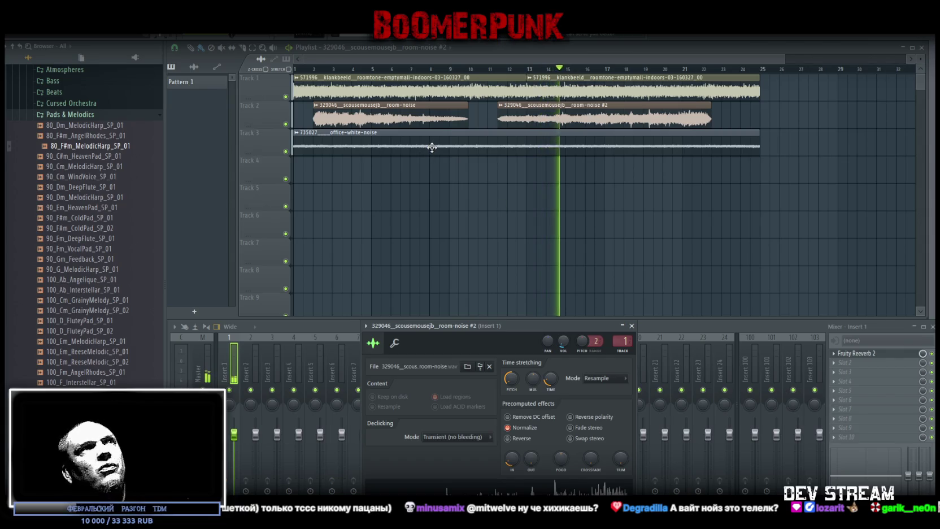
mouse_move(527, 329)
mouse_down()
mouse_move(565, 274)
mouse_move(558, 270)
mouse_up()
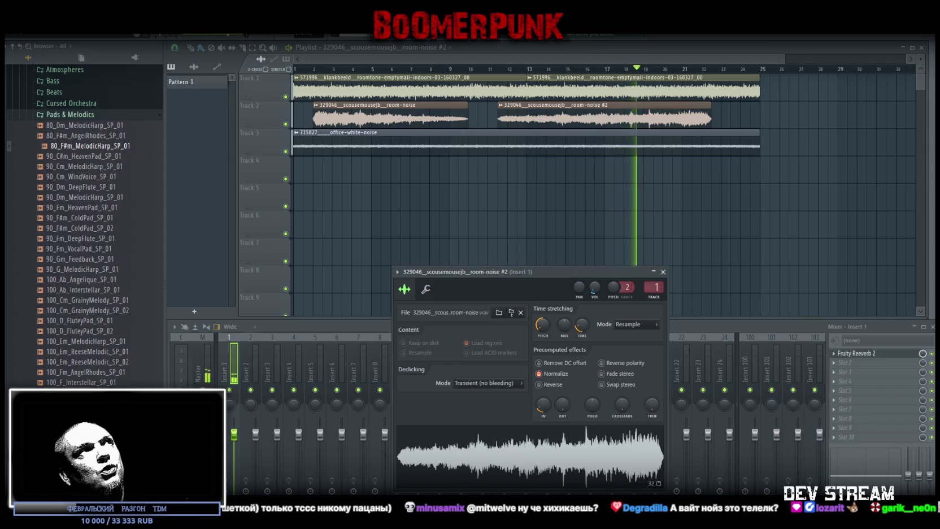
key(space)
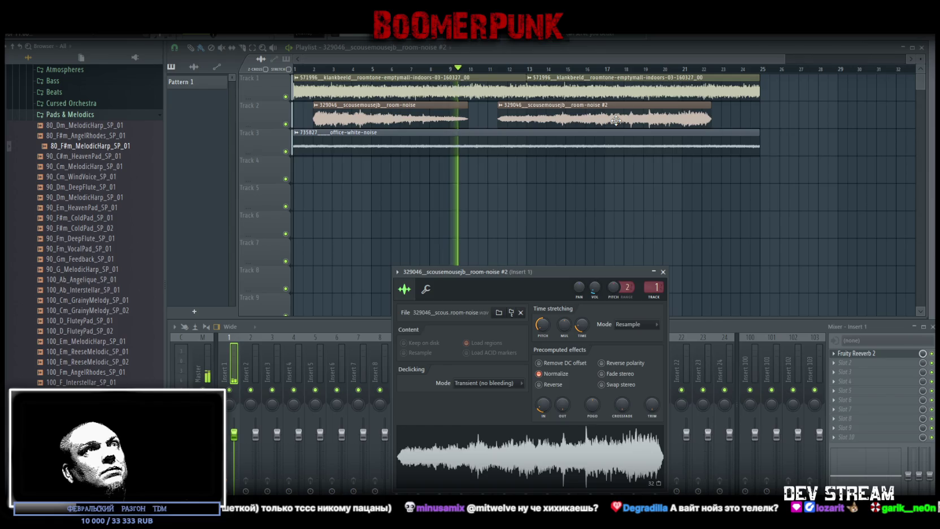
right_click(588, 85)
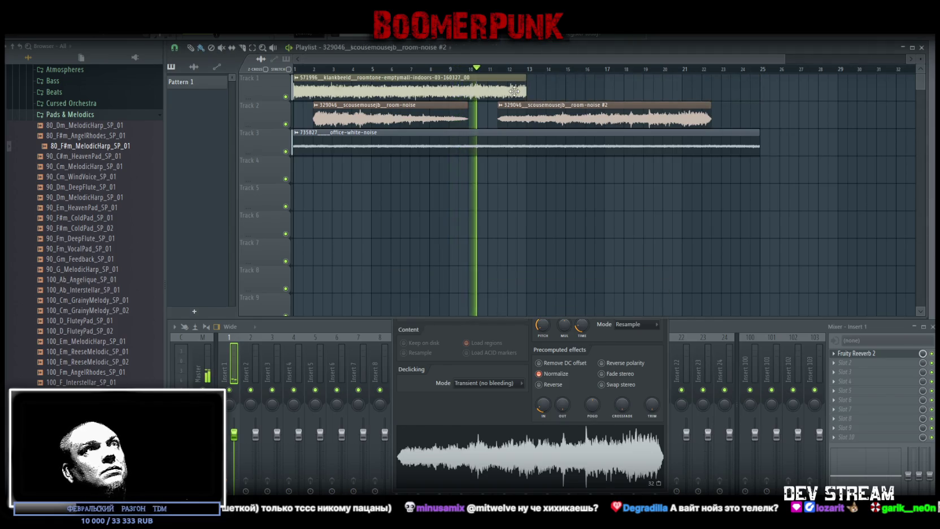
double_click(514, 91)
drag(514, 91, 838, 91)
- Undo the Track 1 clip stretch and switch the room-tone sample to Resample stretching
key(ctrl+z)
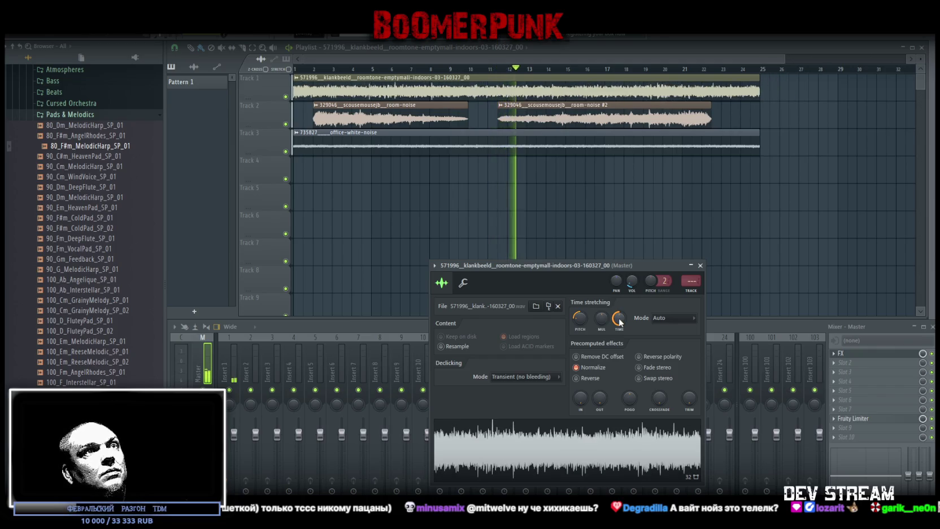
click(675, 317)
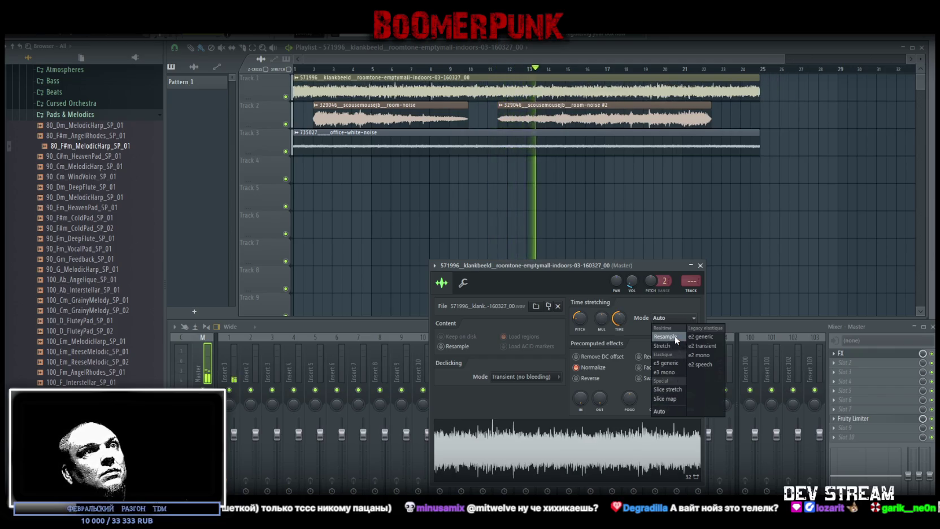
click(676, 337)
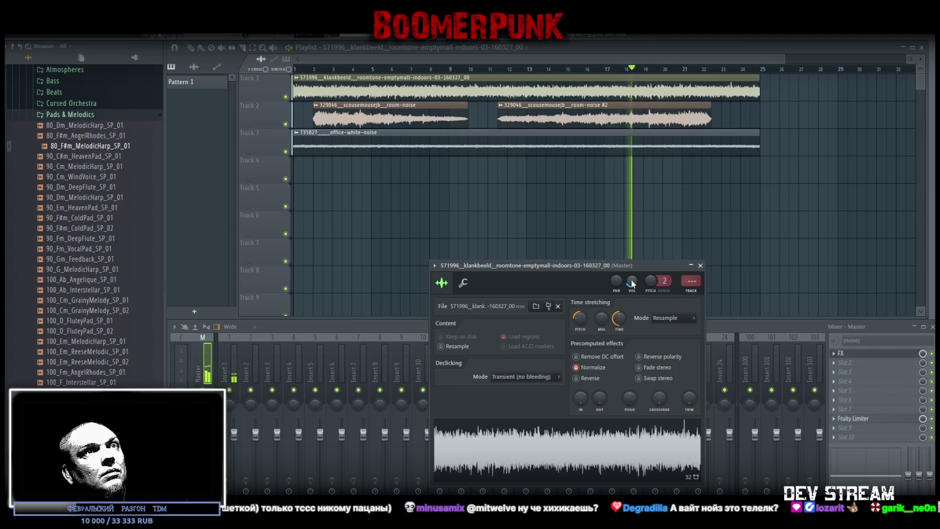
drag(633, 266, 654, 274)
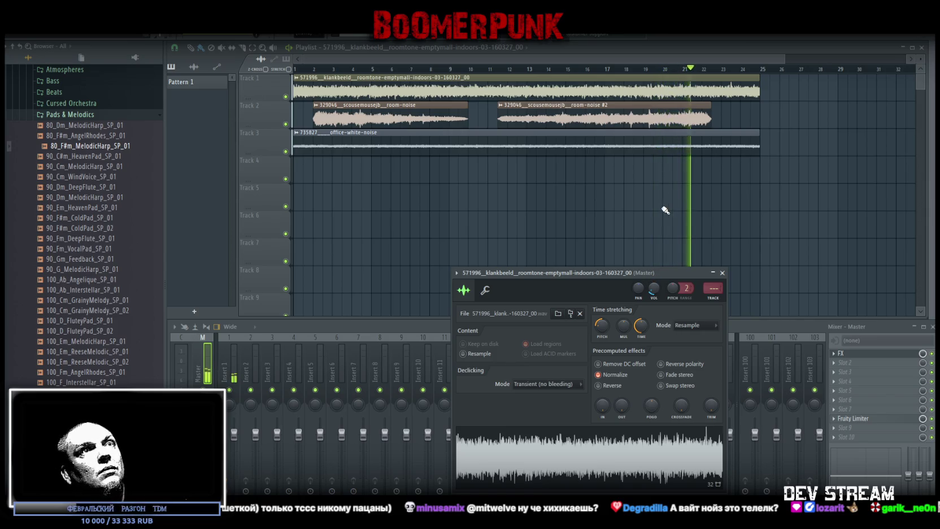
- Compare the mix with Track 3 muted and unmuted, then bring up the office-white-noise sample's settings
click(285, 151)
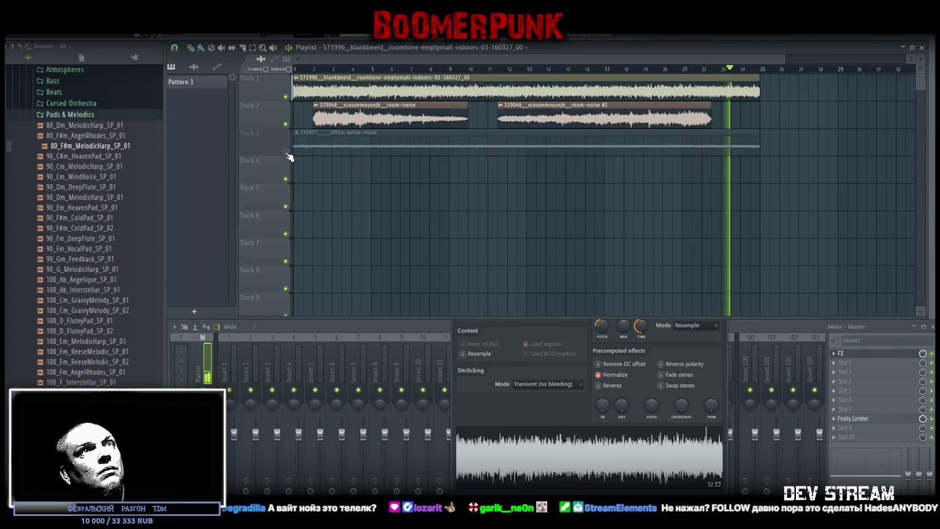
click(285, 151)
double_click(541, 144)
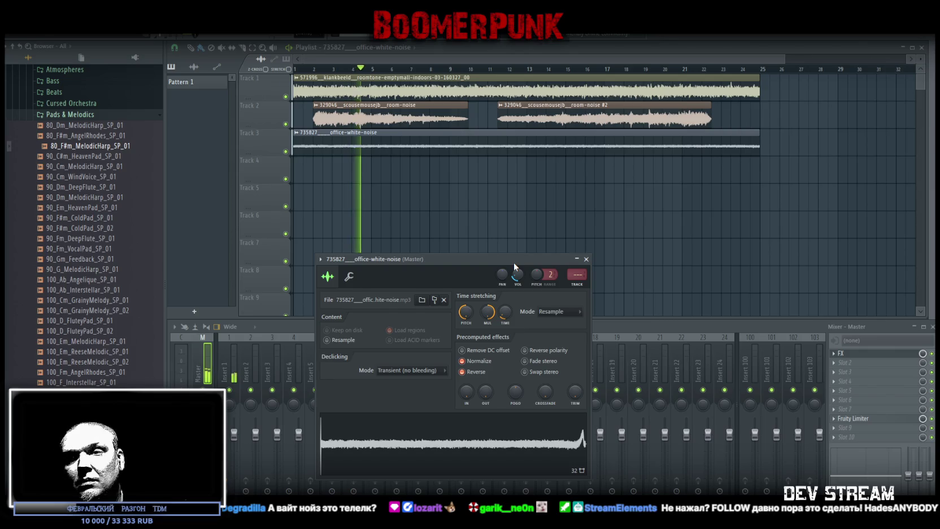
- Reverse both room-noise samples and restart playback from bar 1
double_click(373, 119)
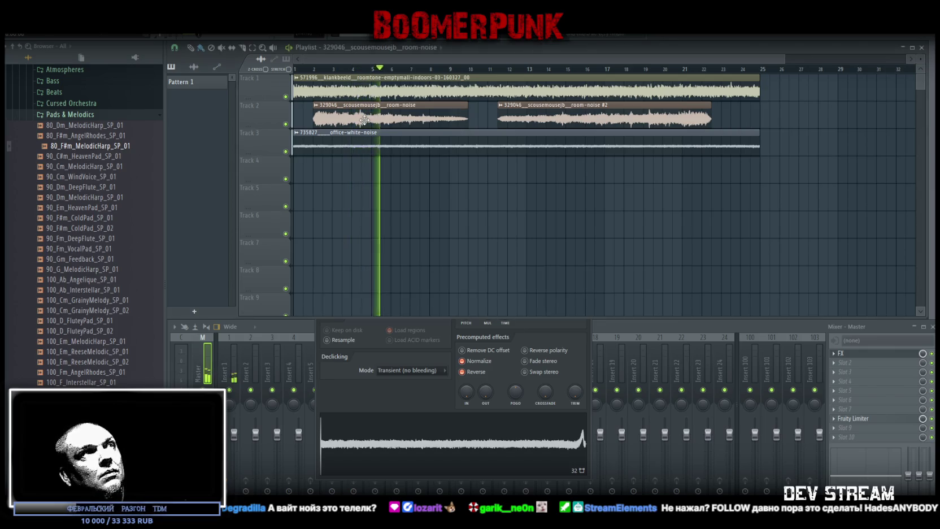
click(433, 371)
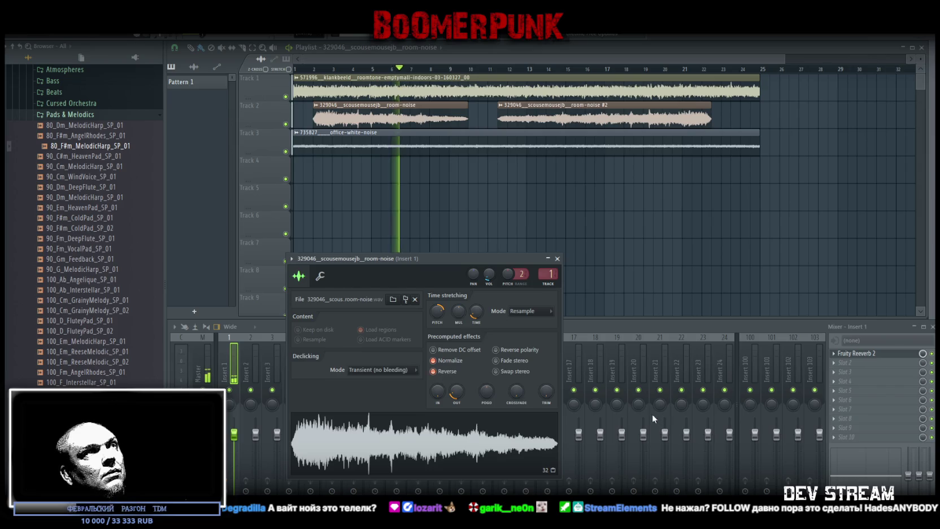
double_click(557, 119)
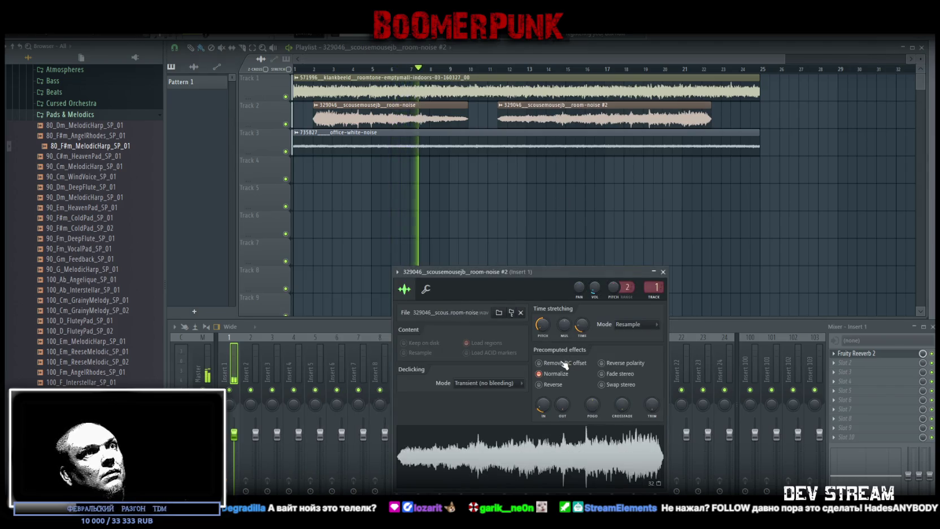
click(539, 385)
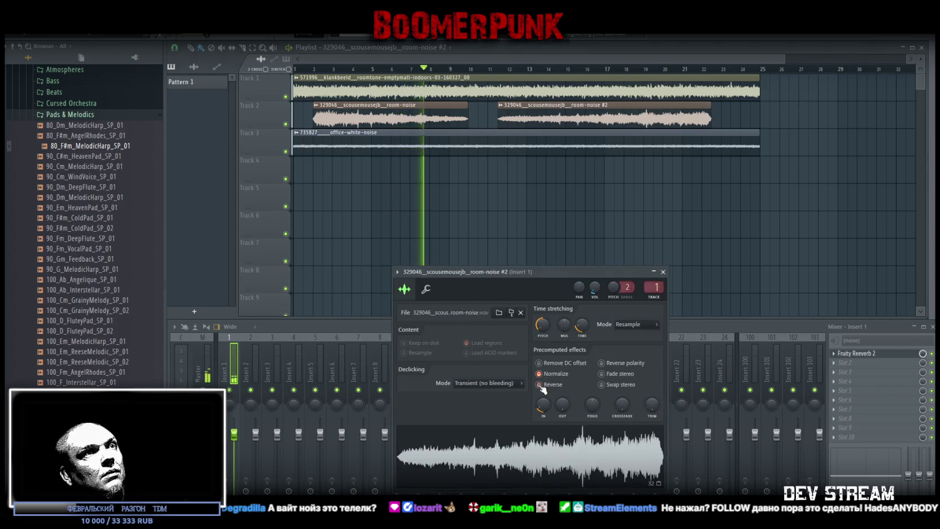
click(309, 75)
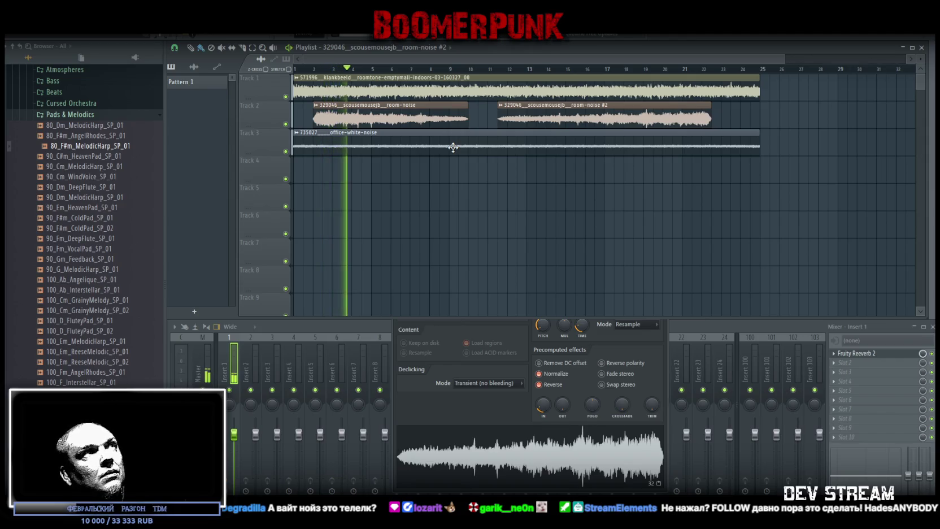
- Remove the first room-noise clip's fade-out and give room-noise #2 a fade-in and fade-out
double_click(412, 116)
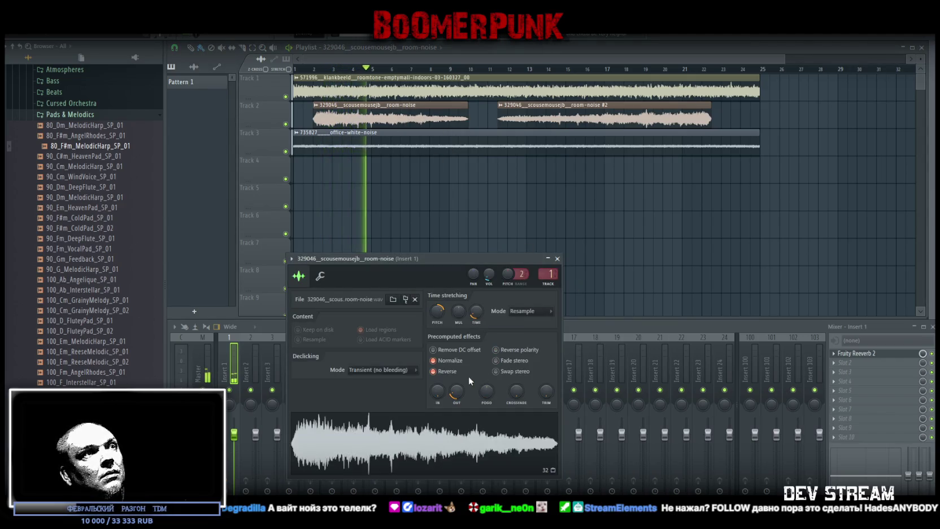
drag(456, 391, 439, 382)
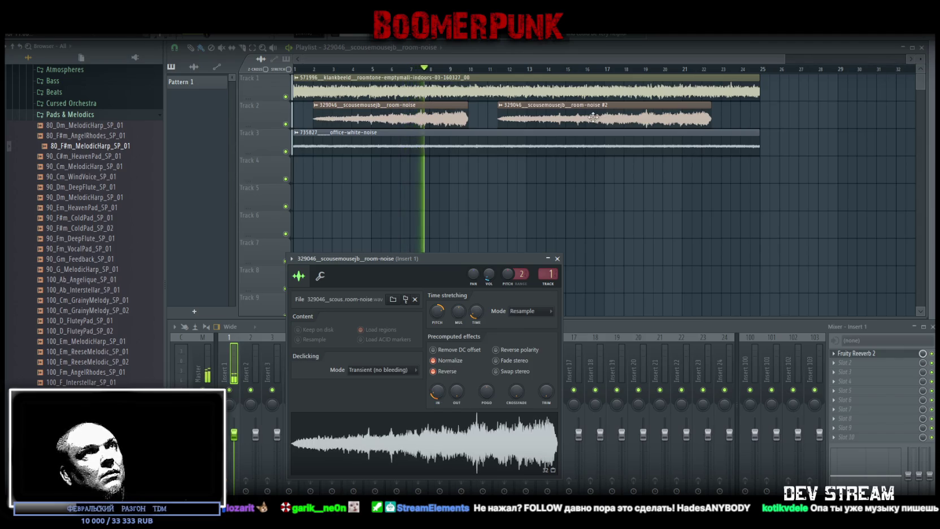
double_click(593, 116)
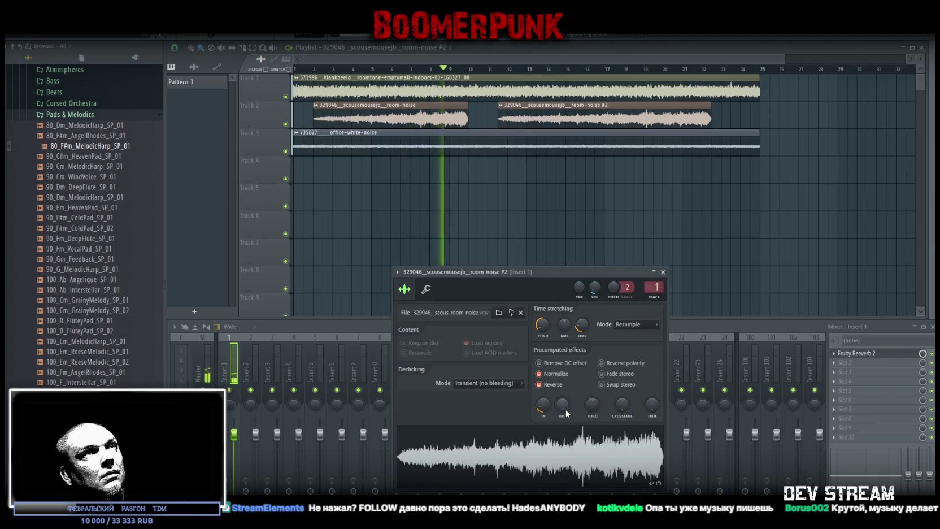
mouse_move(568, 413)
mouse_down()
mouse_move(569, 396)
mouse_move(543, 409)
mouse_up()
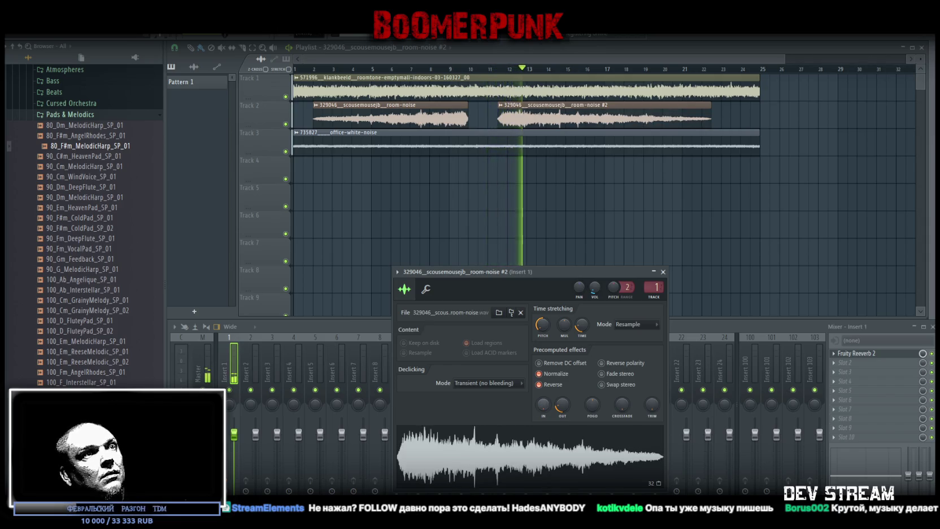
drag(542, 403, 543, 398)
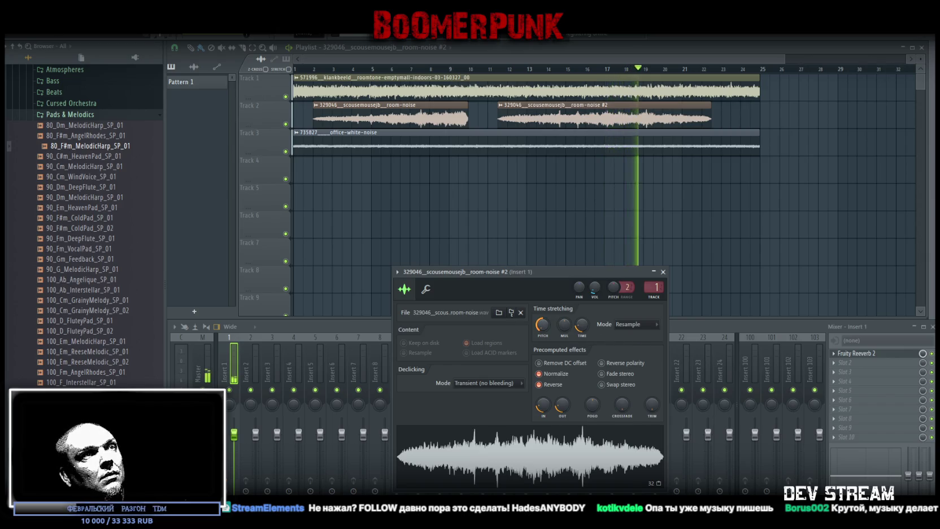
- Keep room-noise #2 on Resample stretching and stop playback
click(635, 324)
click(640, 341)
click(651, 325)
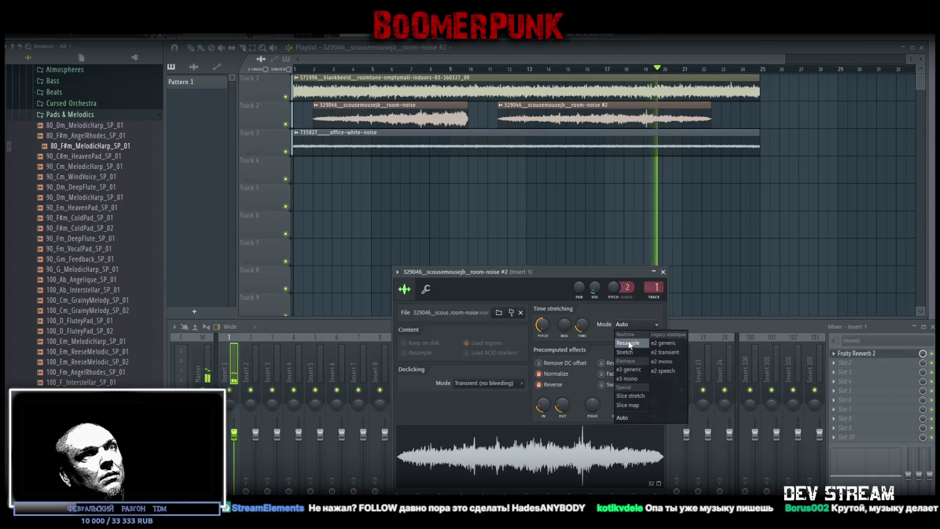
click(639, 333)
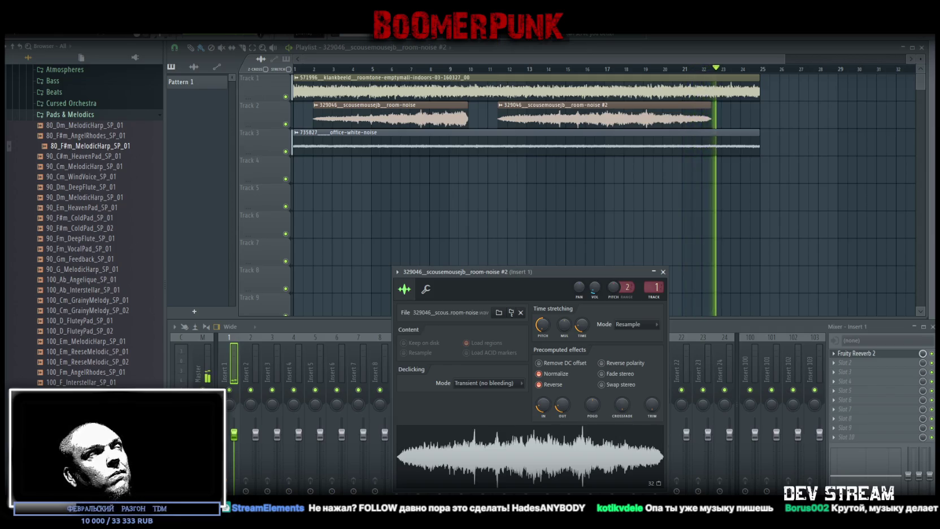
key(space)
click(13, 28)
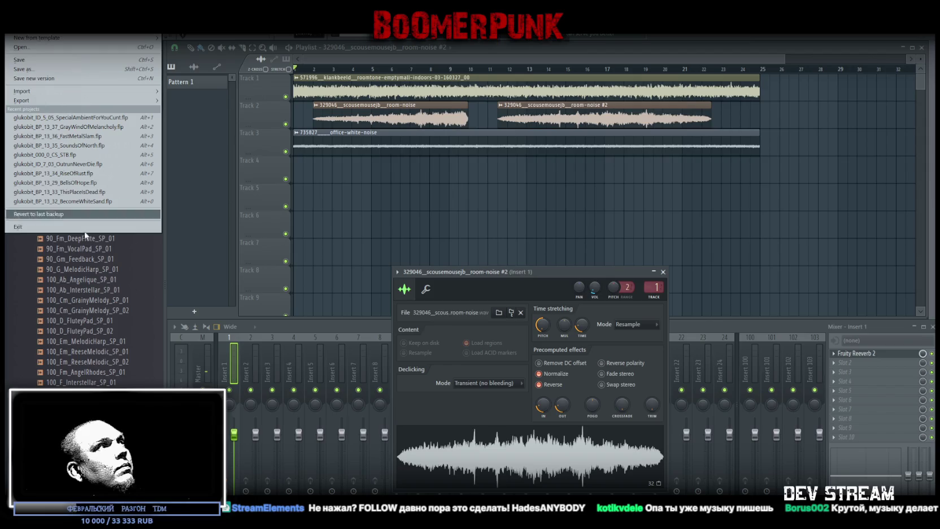
- Render the room-tone mix to MVDnoiseAmbient.ogg, then switch to Unity and select MusicManager
click(78, 69)
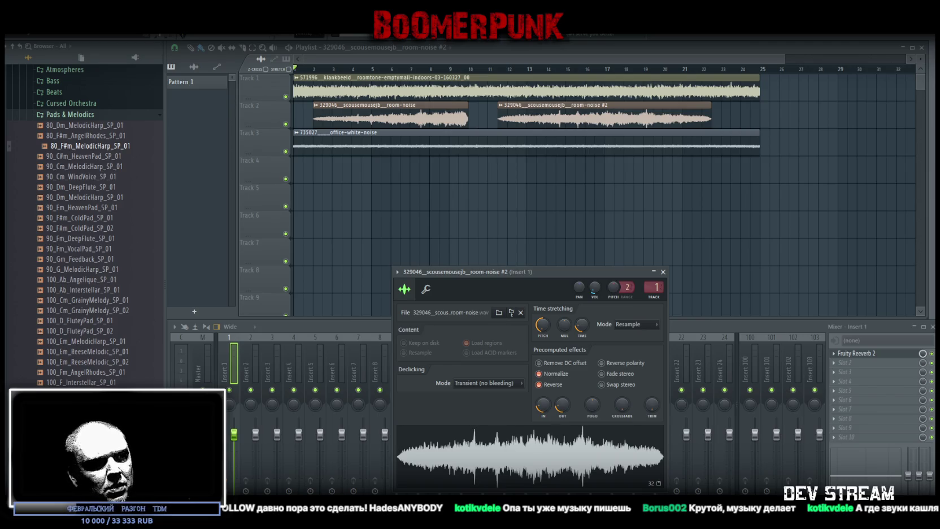
click(543, 387)
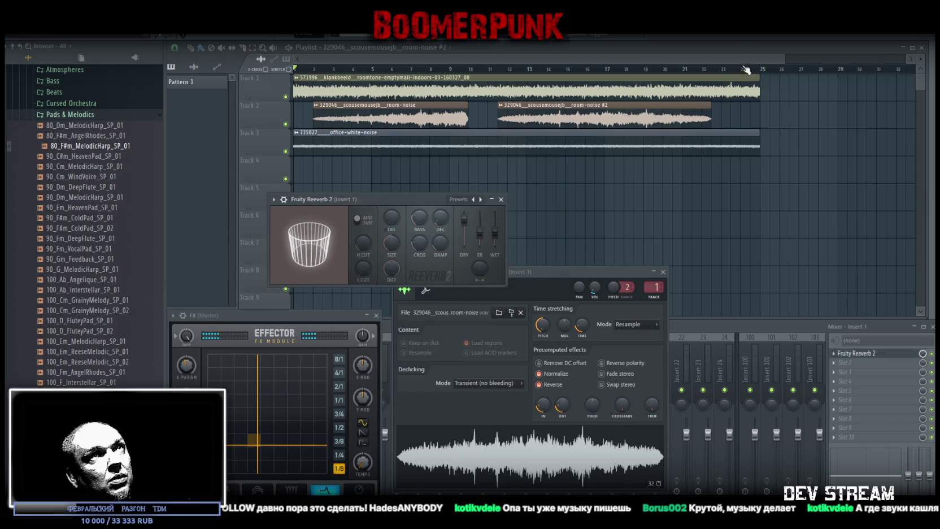
key(space)
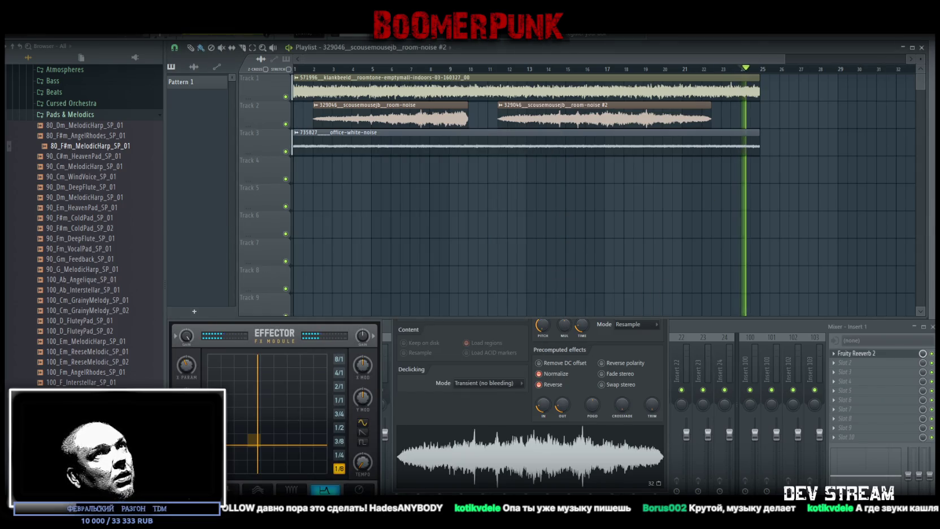
key(alt+Tab)
key(Up)
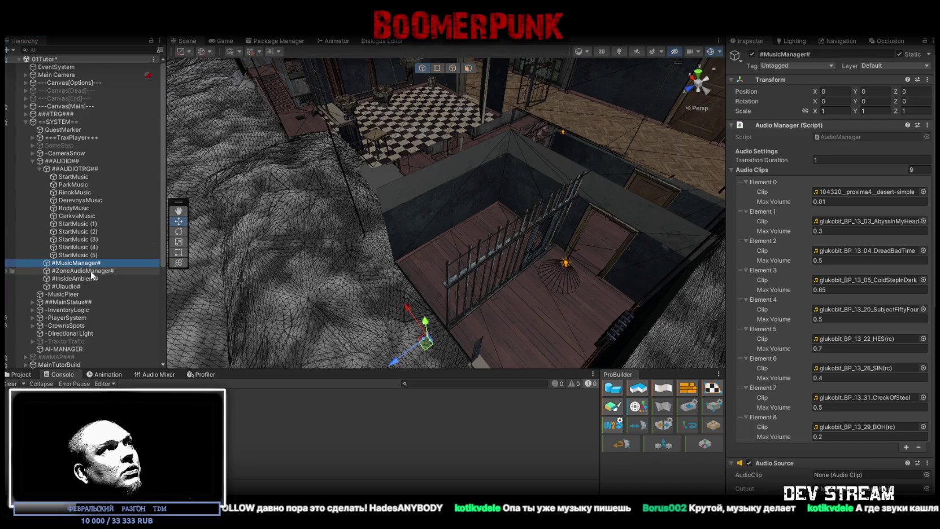
click(89, 271)
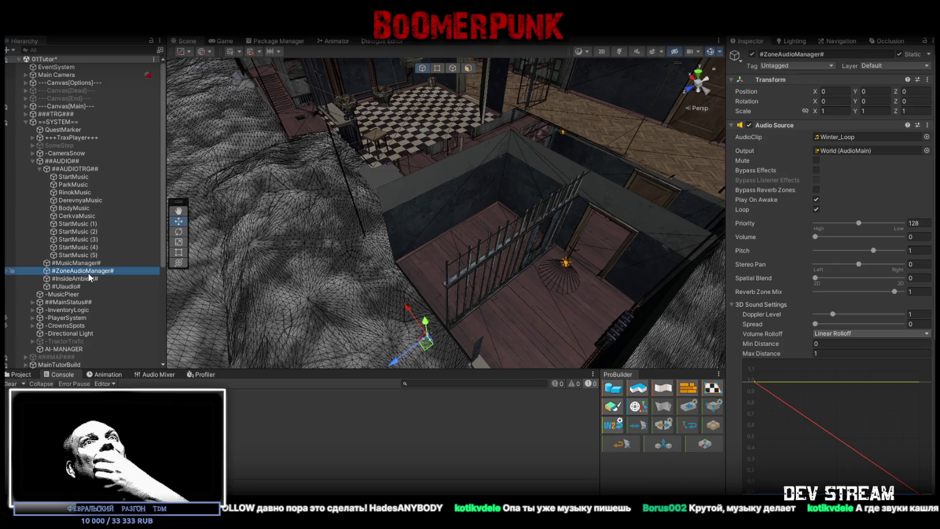
scroll(839, 343, down, 8)
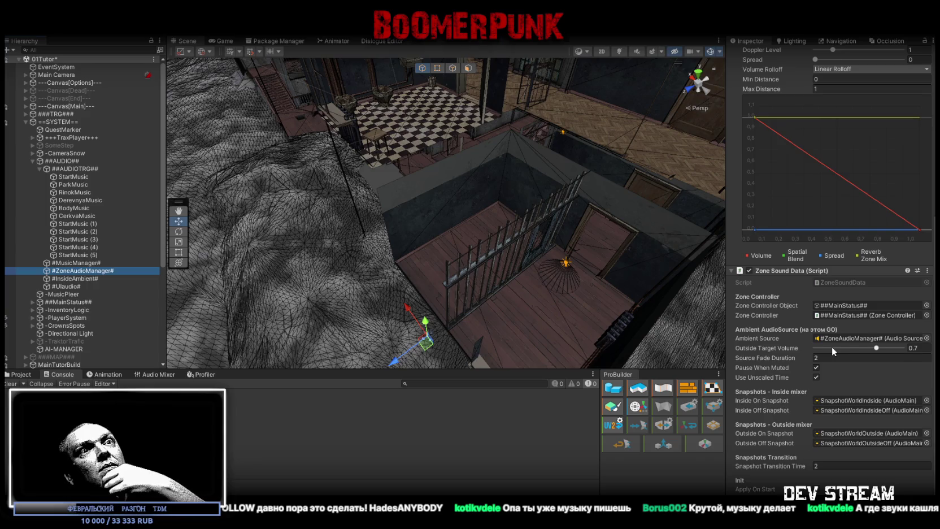
scroll(831, 346, down, 1)
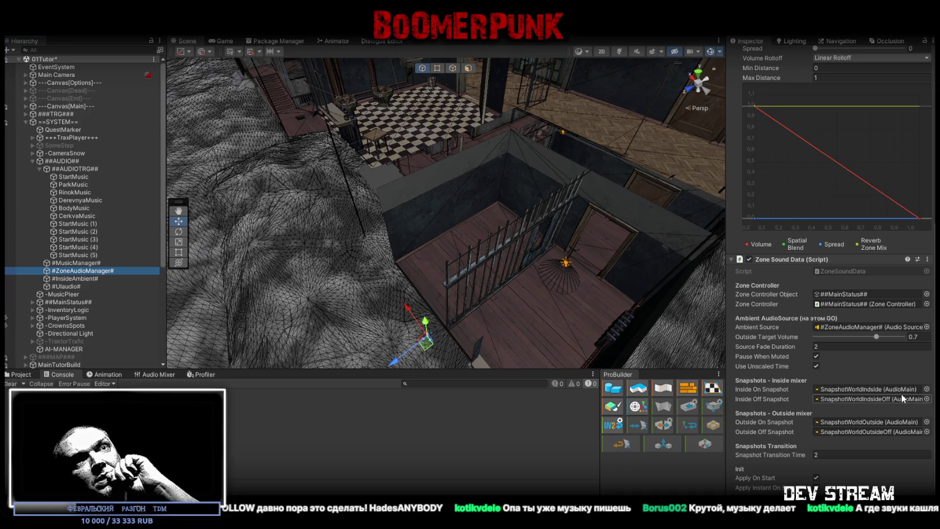
scroll(900, 390, up, 8)
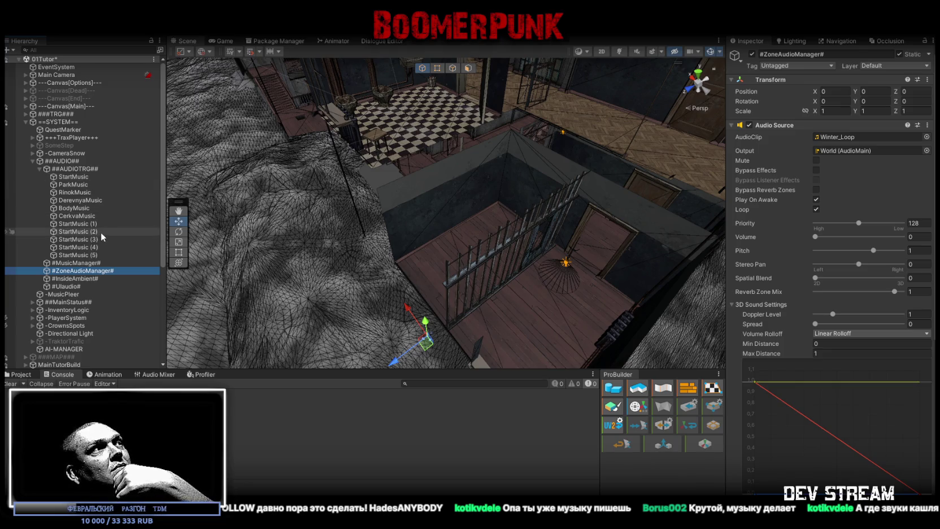
click(76, 263)
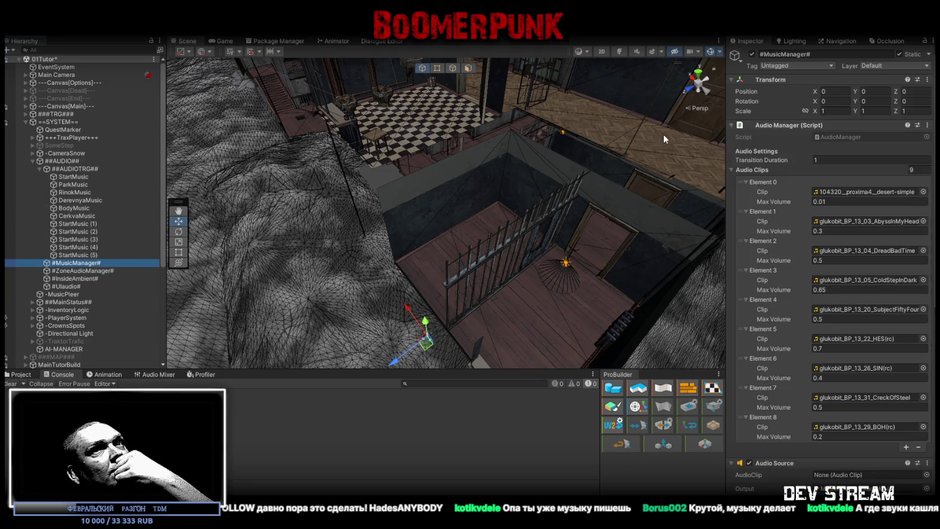
click(822, 201)
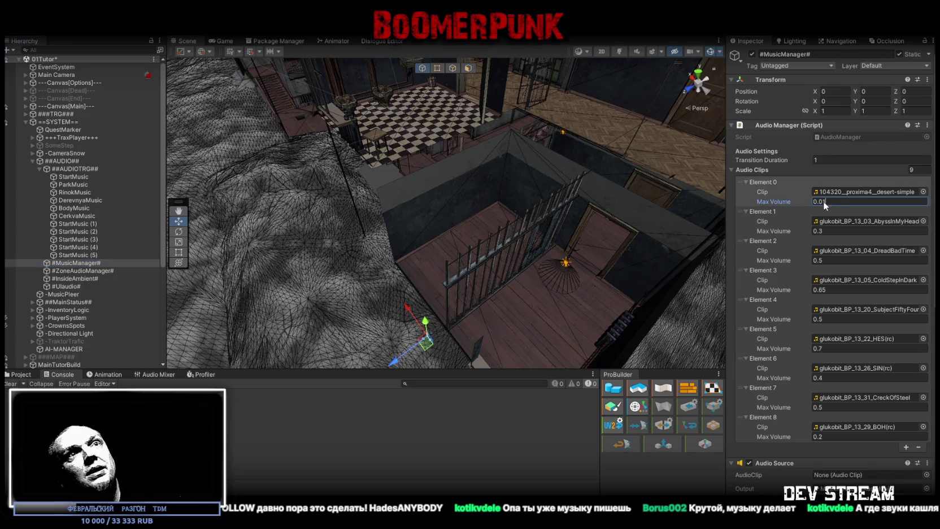
- Search 'MVD' in the clip picker and assign MVDnoiseAmbient to the music manager's Element 0
click(923, 192)
text(noi)
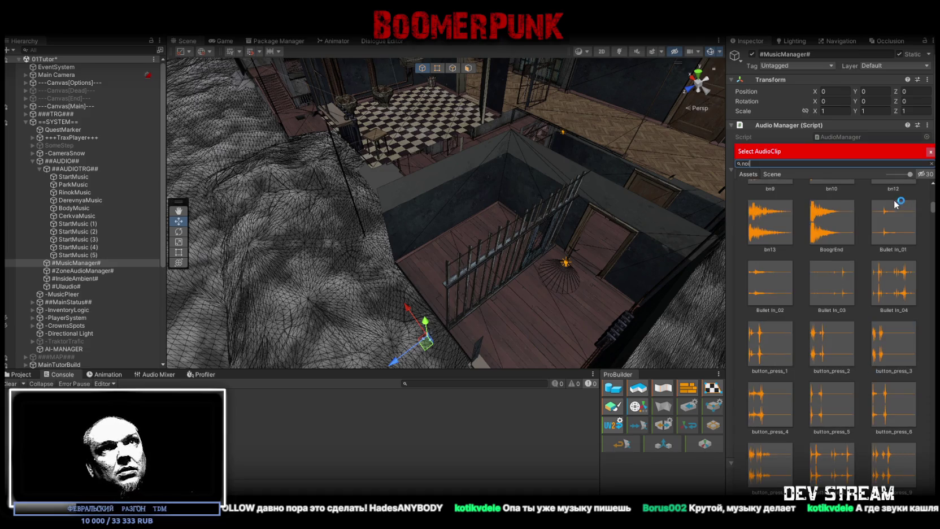
key(BackSpace)
key(BackSpace)
key(BackSpace)
text(MVD)
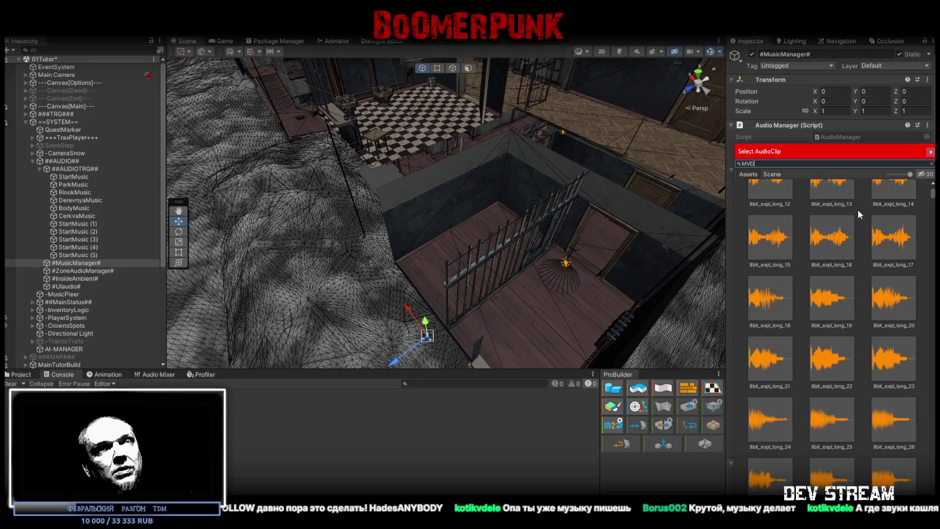
double_click(811, 205)
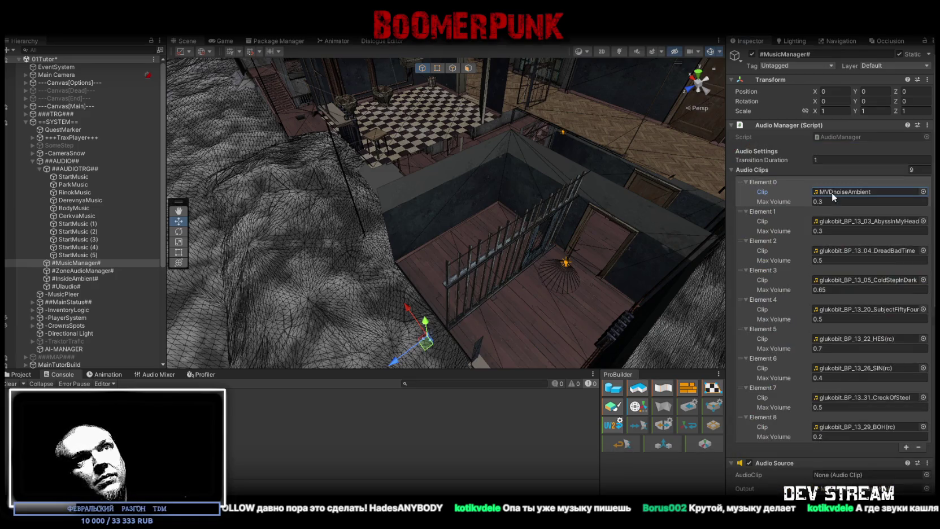
scroll(837, 381, down, 10)
mouse_move(474, 173)
mouse_down()
mouse_move(446, 172)
mouse_move(505, 177)
mouse_up()
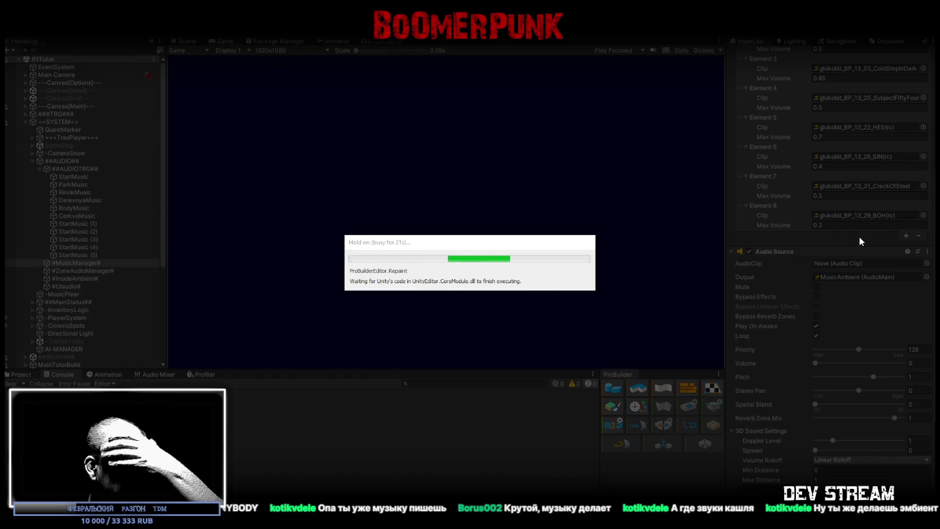
- Walk into the corridor in a maximized Game view, then set the ambient volume to 0.35
double_click(225, 42)
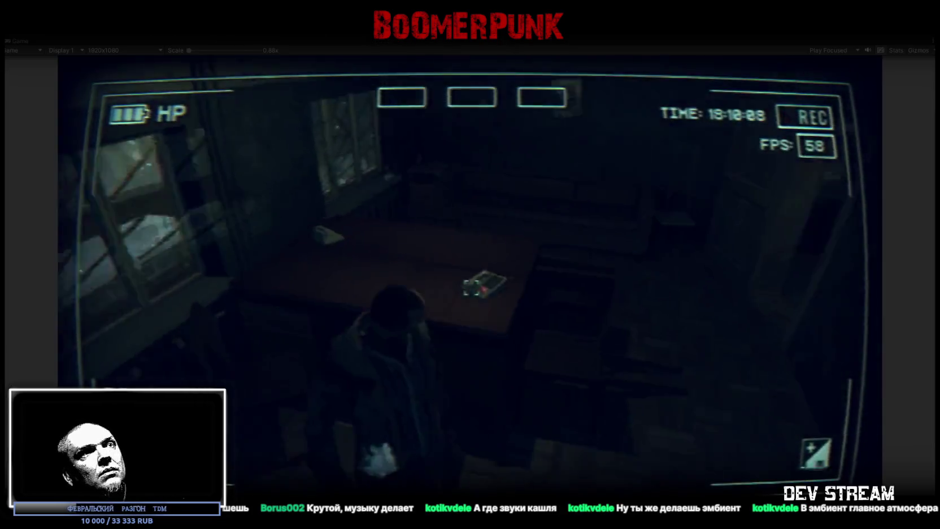
key(w)
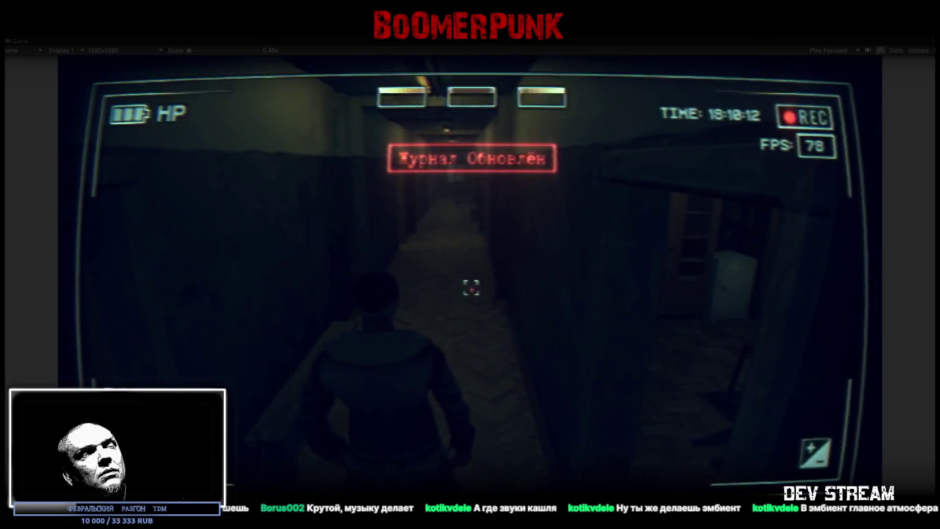
key(shift+space)
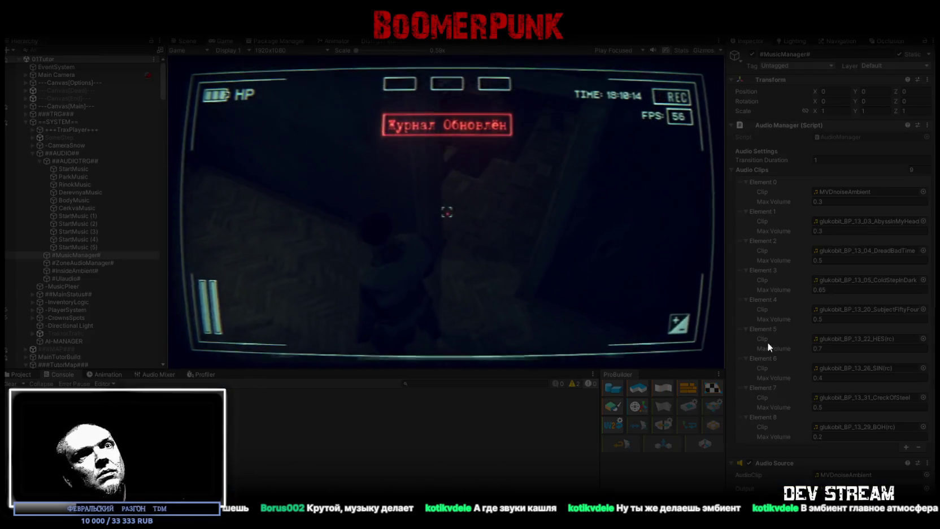
scroll(764, 336, down, 8)
mouse_move(841, 310)
mouse_down()
mouse_move(903, 310)
mouse_move(840, 314)
mouse_move(848, 312)
mouse_up()
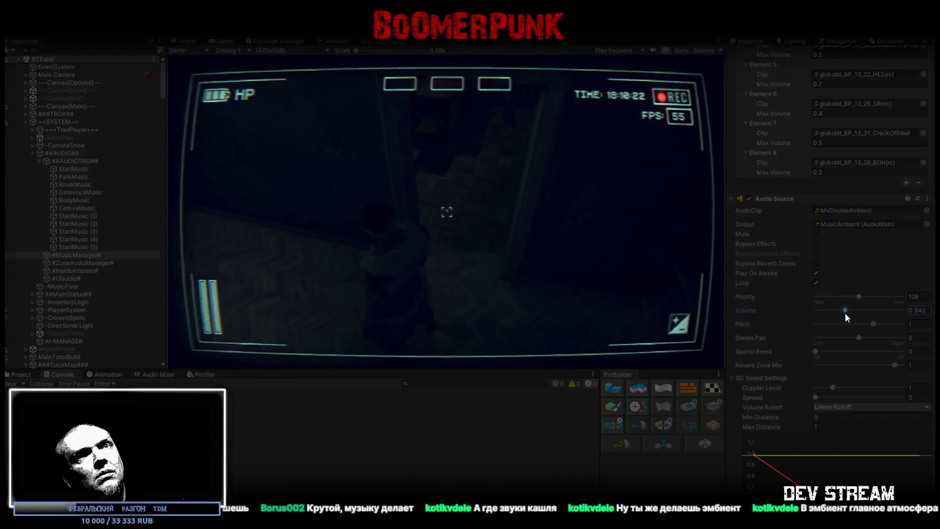
drag(840, 312, 845, 312)
drag(916, 310, 933, 314)
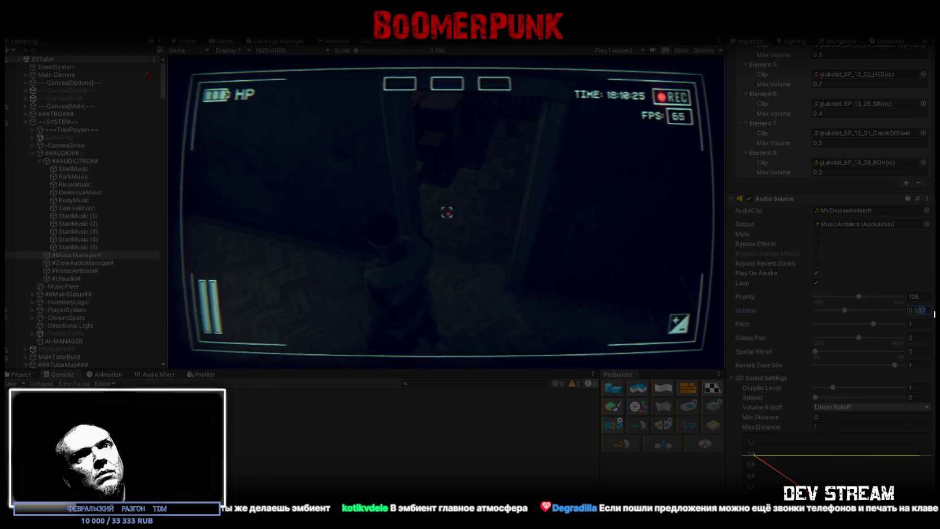
click(638, 240)
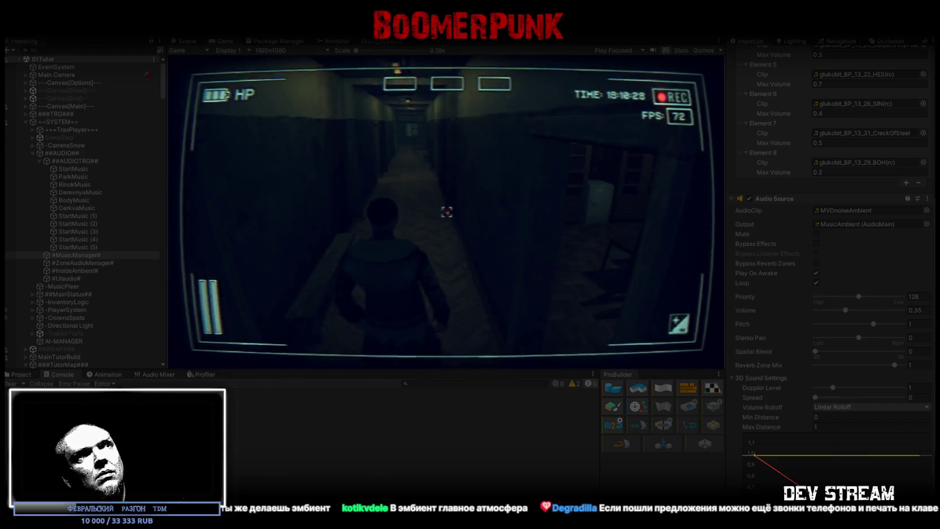
- Walk further down the corridor, then set the ambient audio source volume to 0.4
key(w)
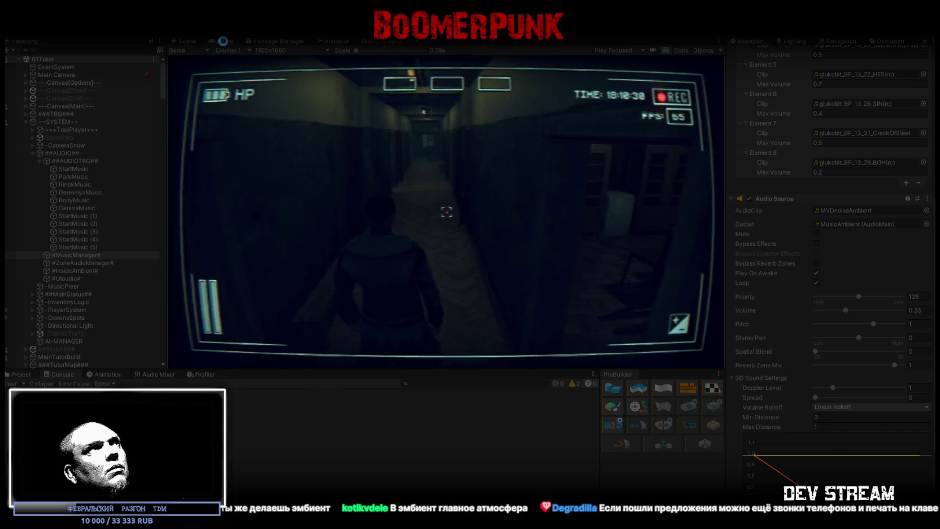
double_click(223, 42)
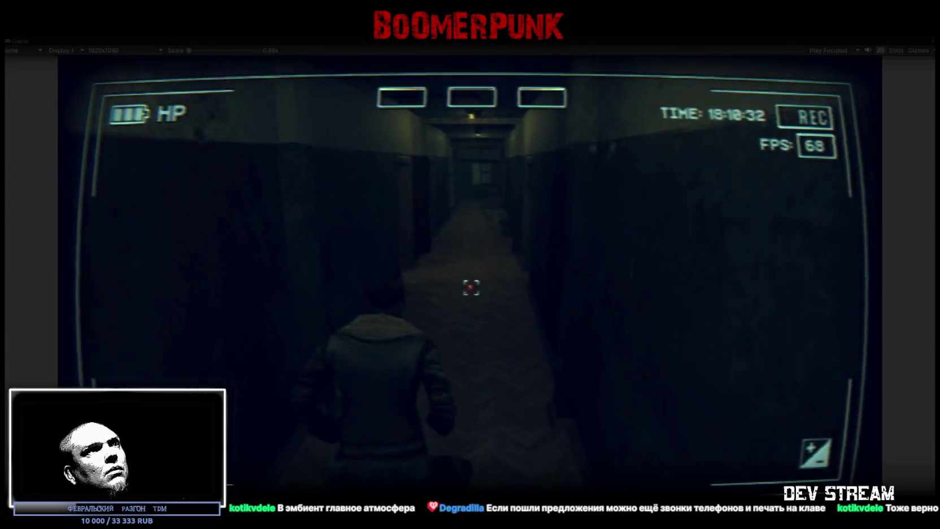
key(w)
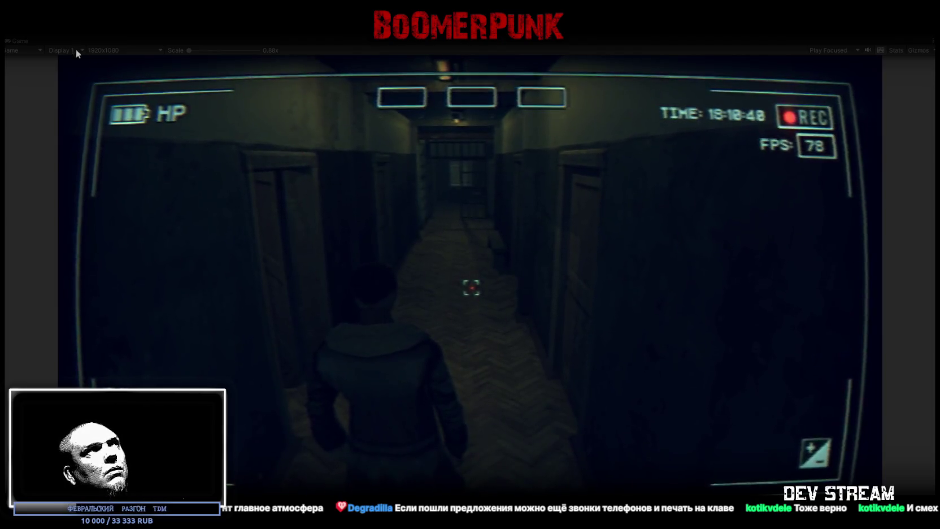
key(shift+space)
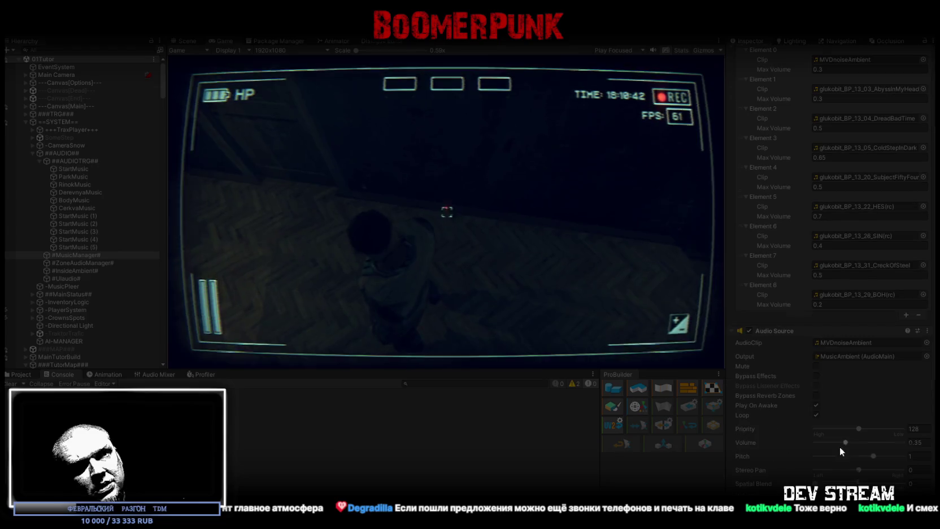
click(915, 442)
text(0.4)
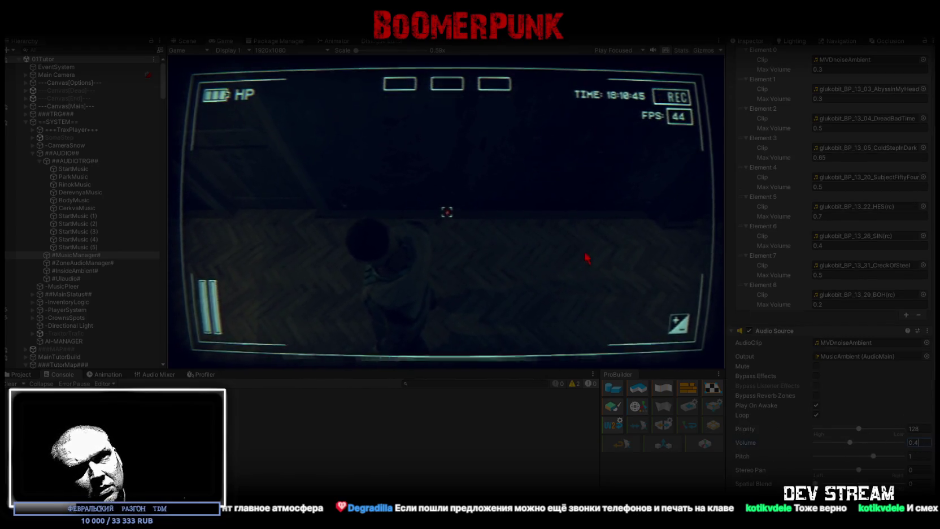
click(586, 257)
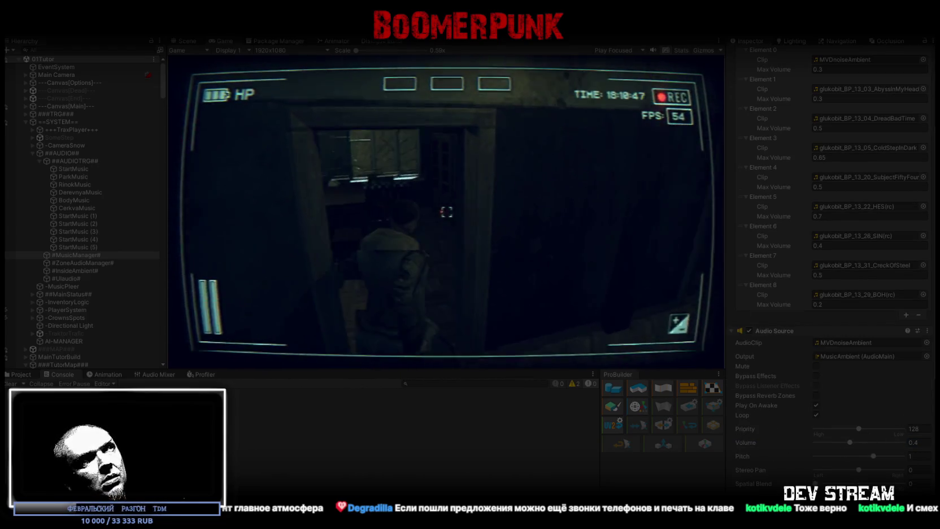
- Walk through the room into the dark corridor, then stop the play-test
key(w)
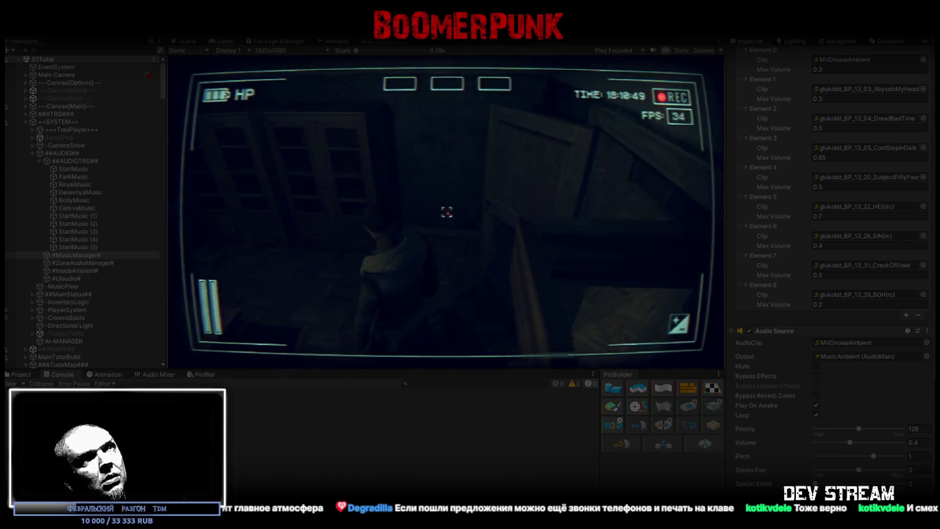
key(w)
key(w)
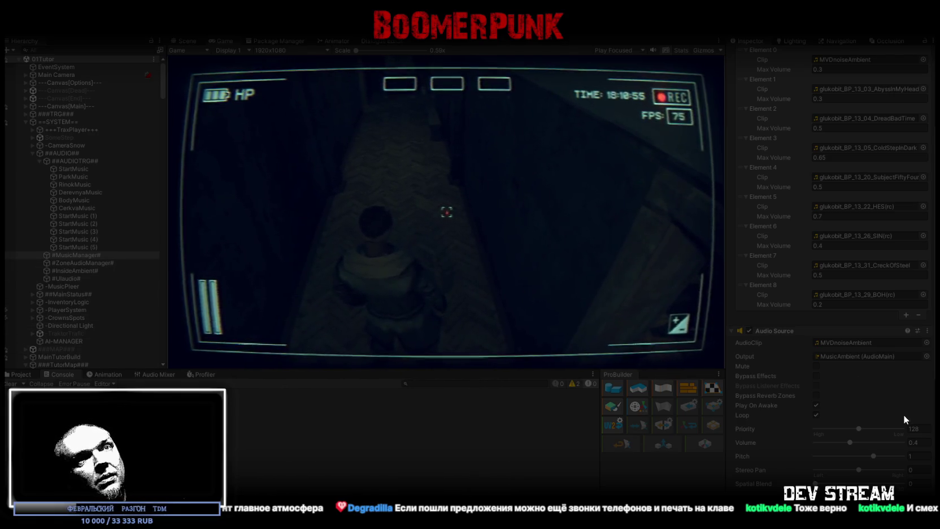
click(749, 331)
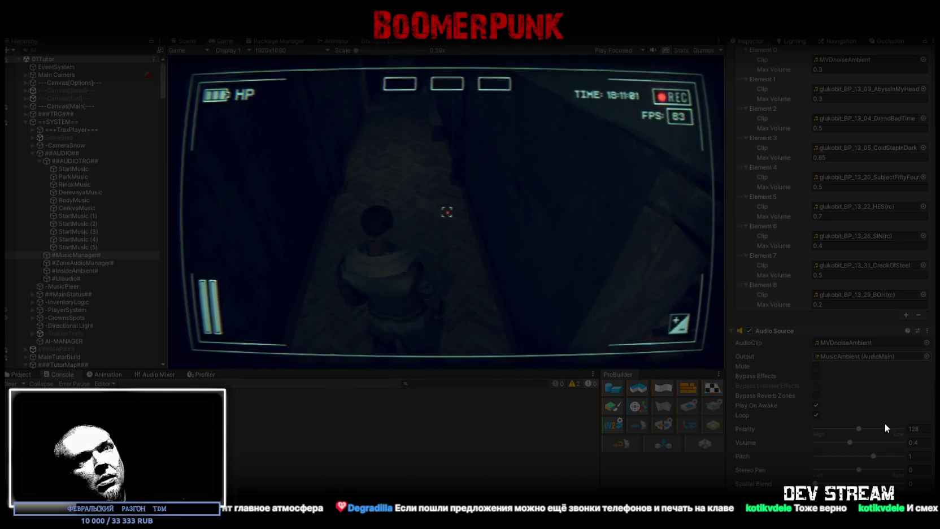
scroll(883, 424, down, 4)
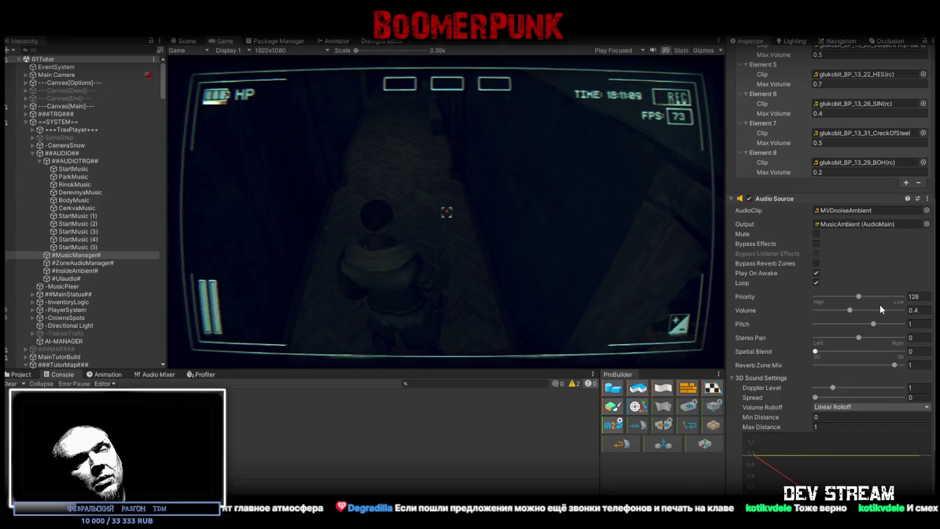
key(ctrl+p)
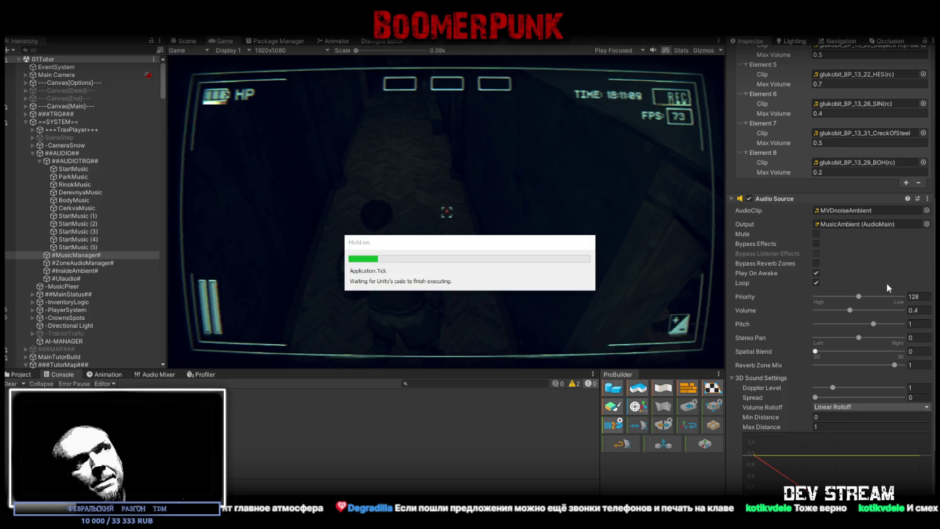
- Set Element 0's Max Volume to 0.4, clear the Console, and start another play-test
scroll(888, 281, up, 5)
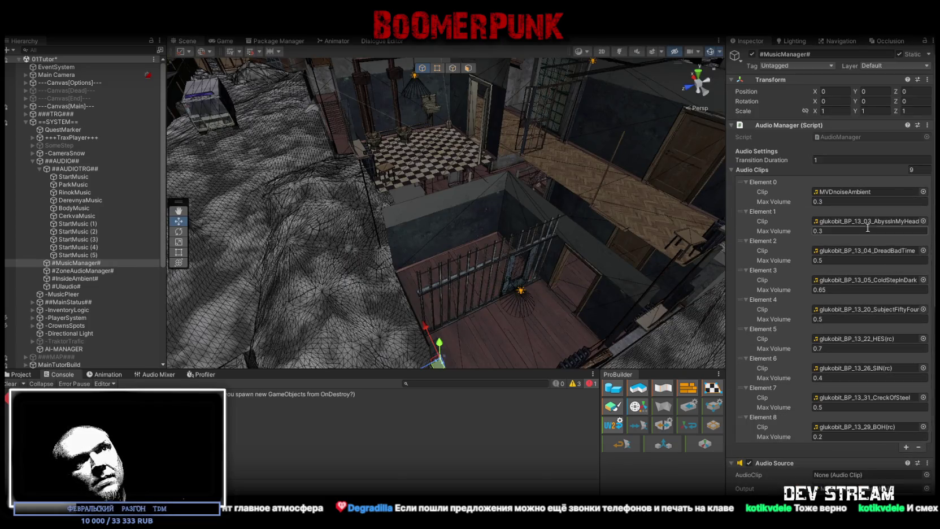
click(820, 202)
key(BackSpace)
text(4)
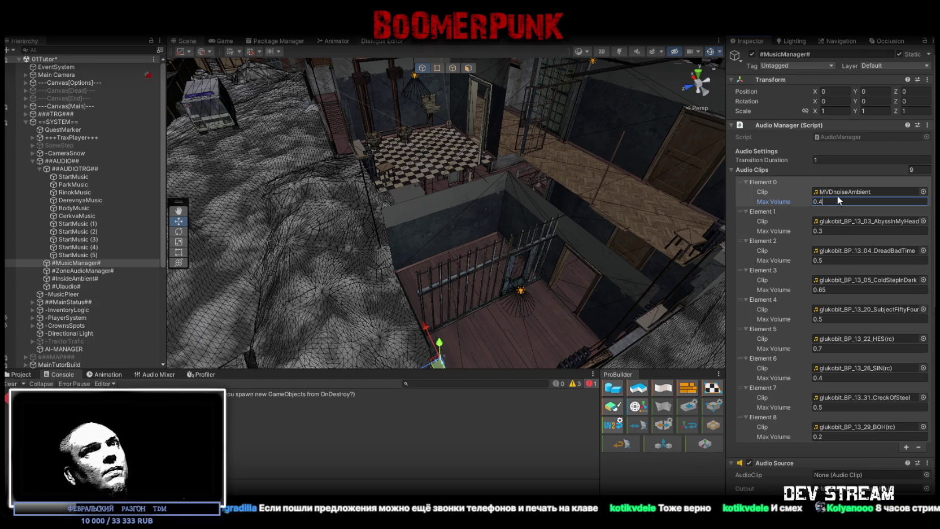
click(786, 224)
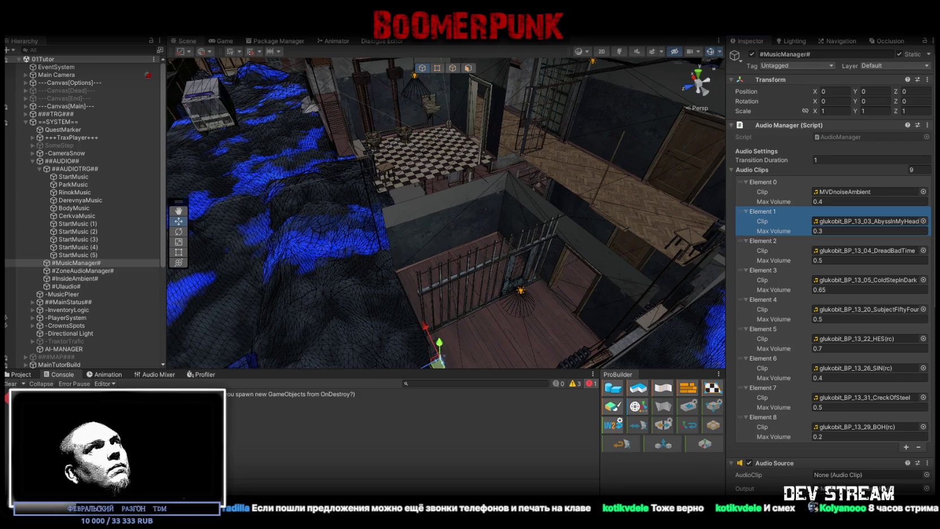
click(12, 383)
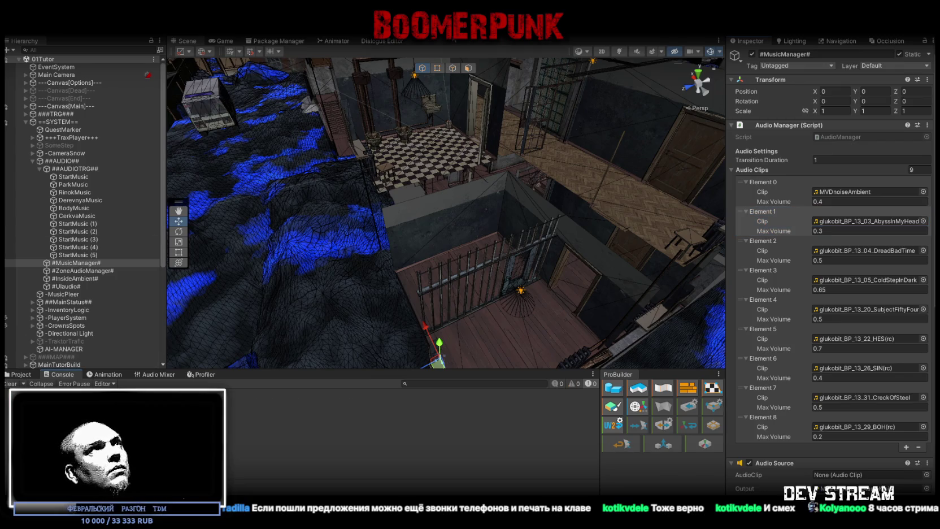
click(454, 41)
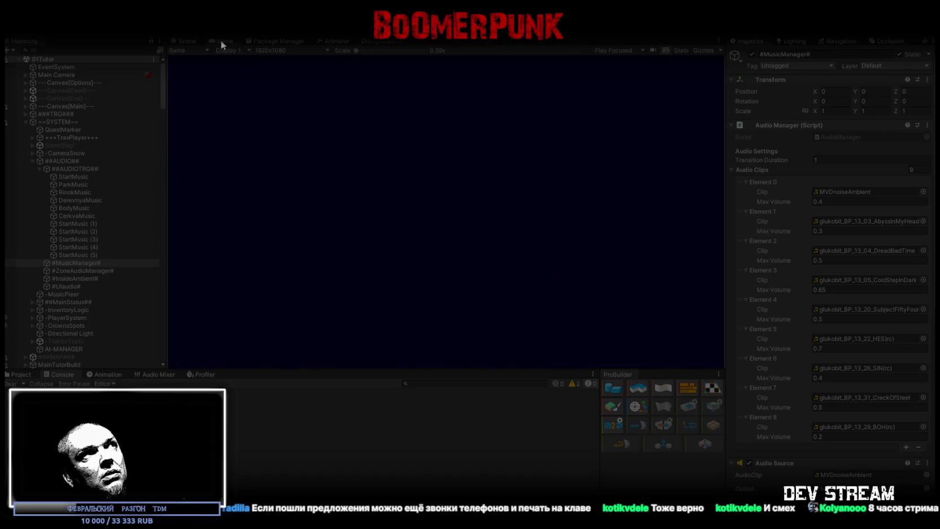
- Maximize the Game view and walk the character down the corridor into the window room
double_click(223, 41)
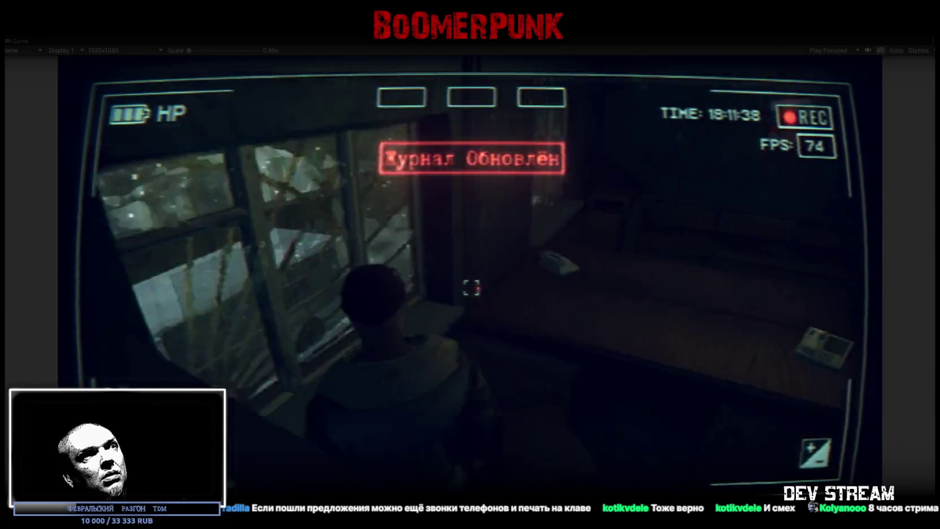
key(w)
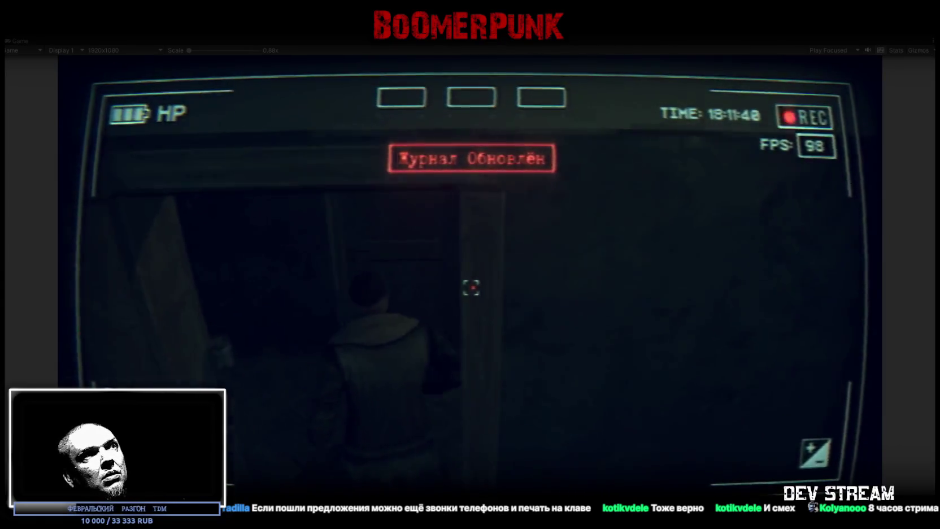
key(w)
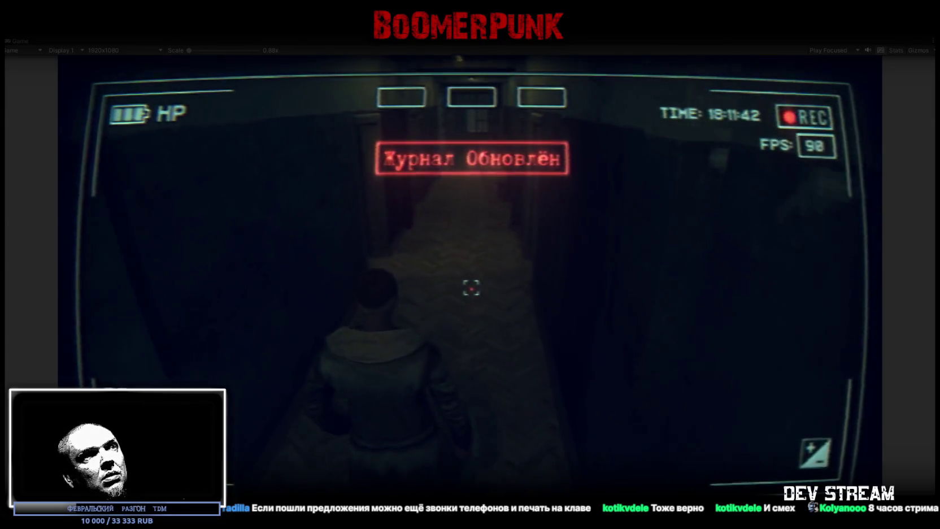
key(w)
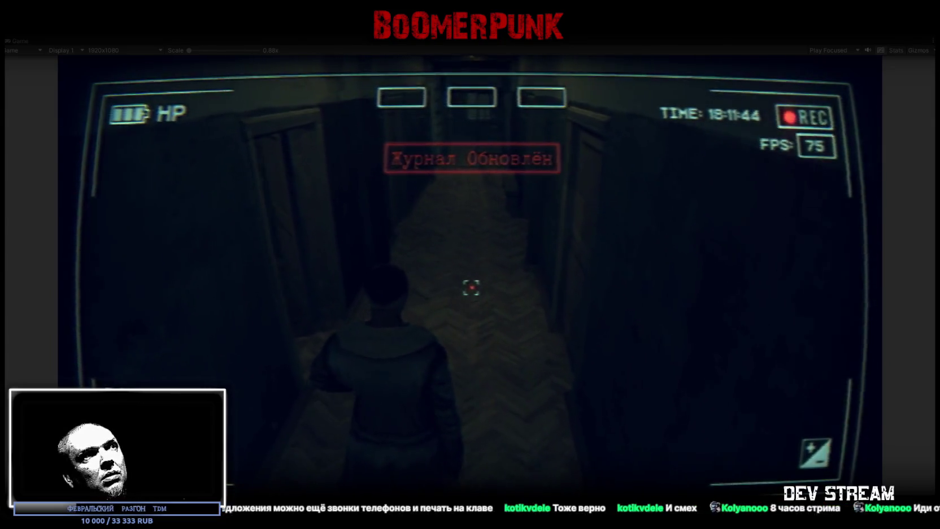
key(w)
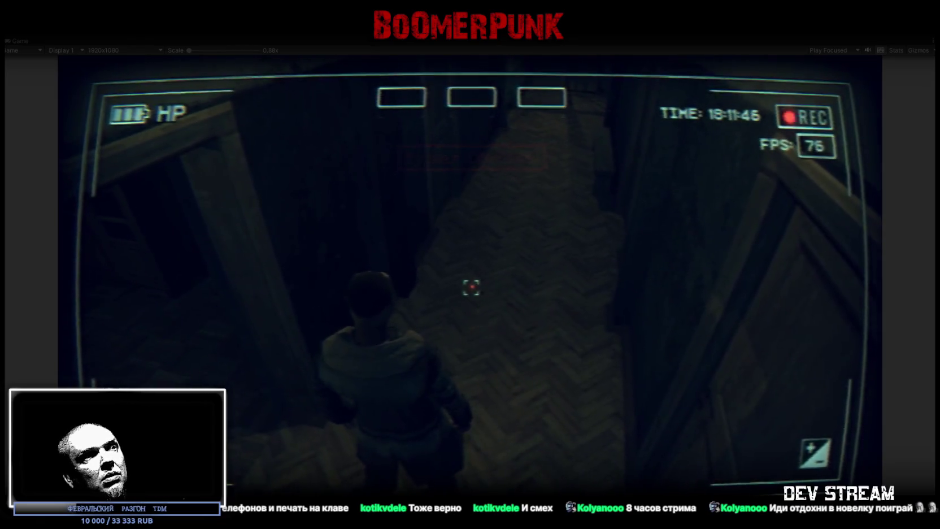
key(w)
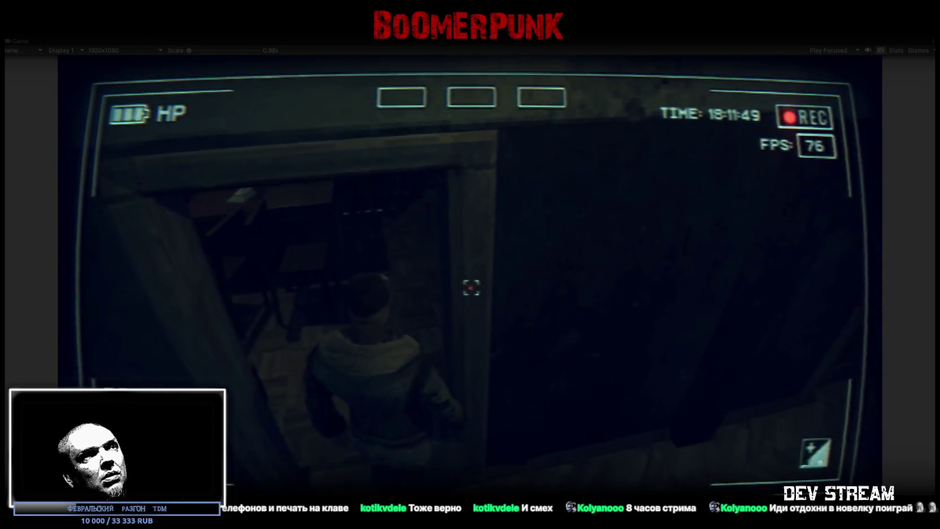
key(w)
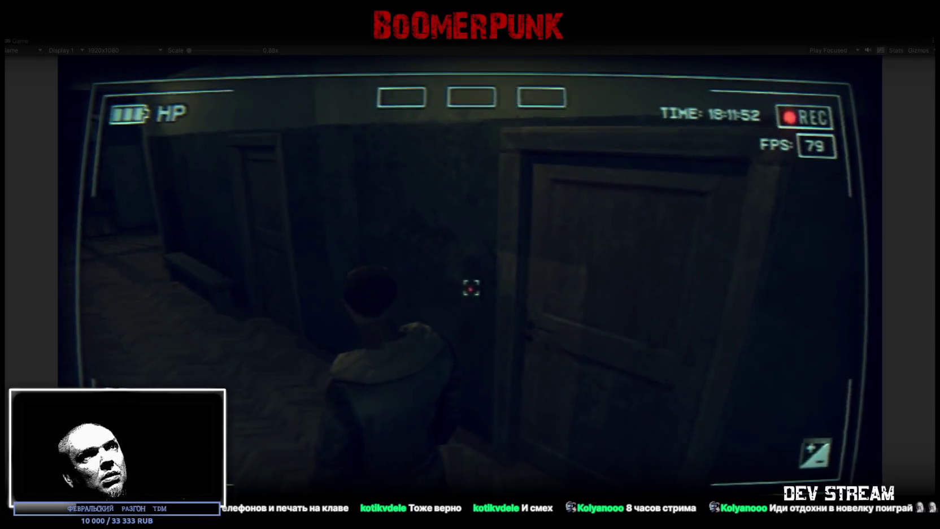
key(w)
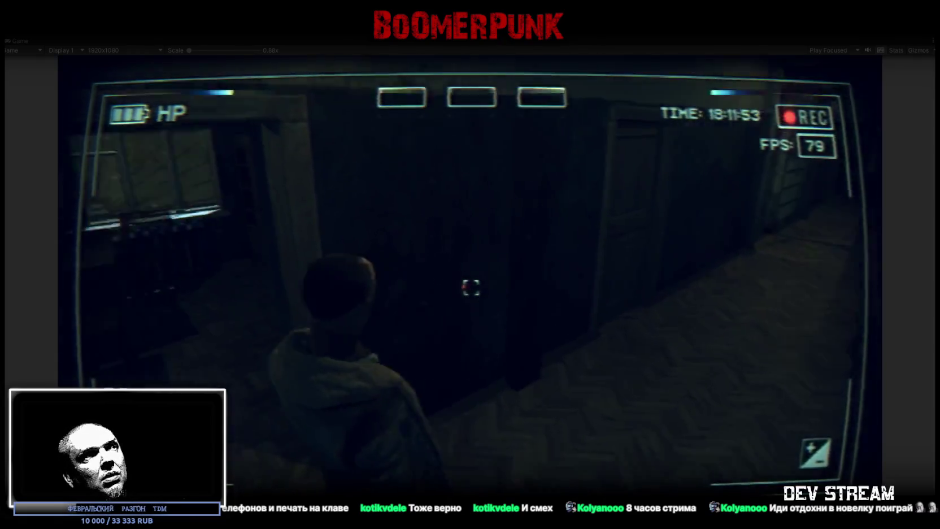
- Move the character along the snowy-yard window, then restore the full editor layout
key(w)
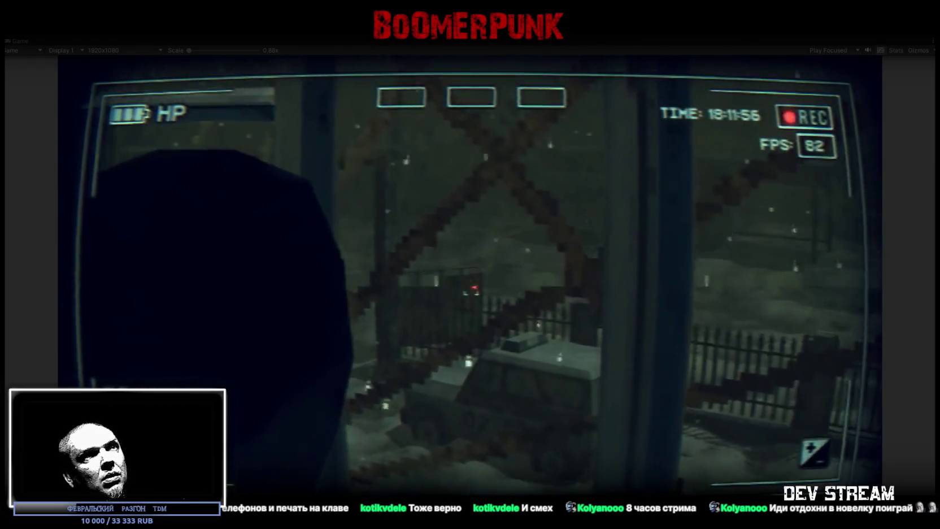
key(w)
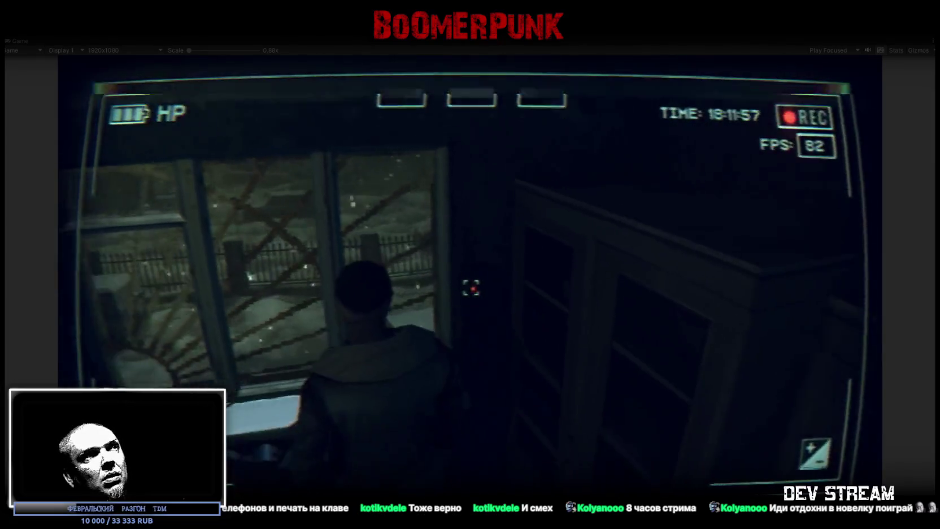
key(w)
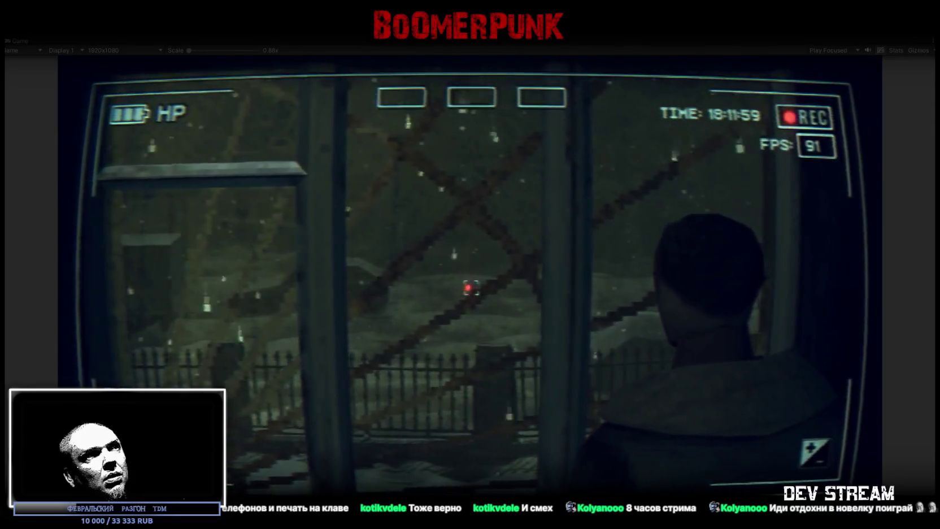
key(w)
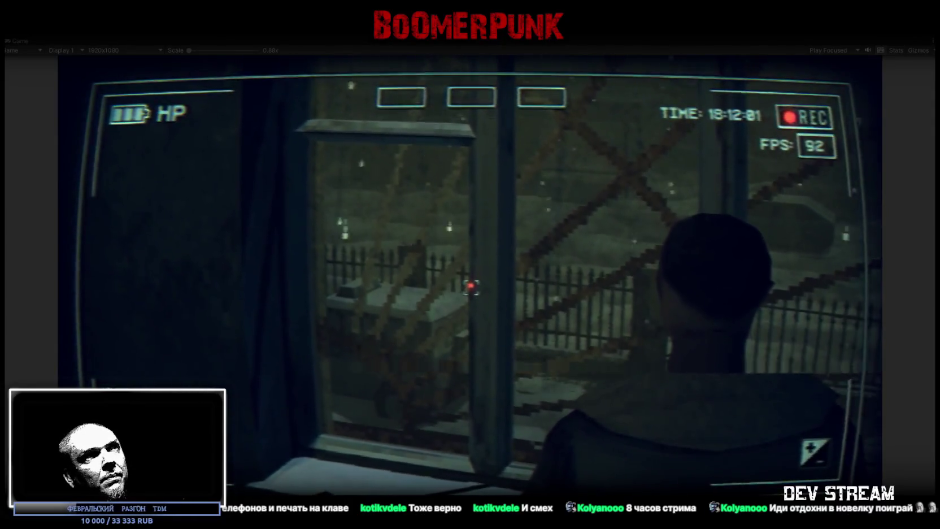
key(w)
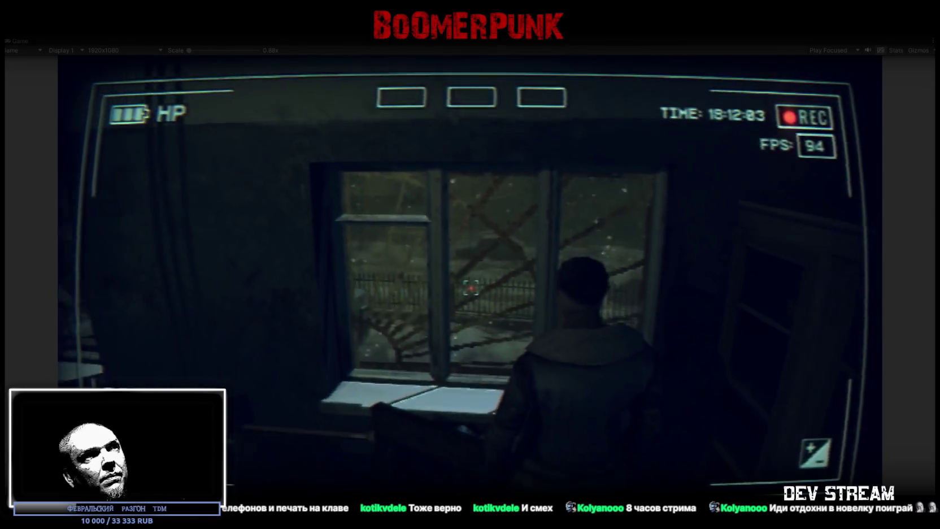
key(w)
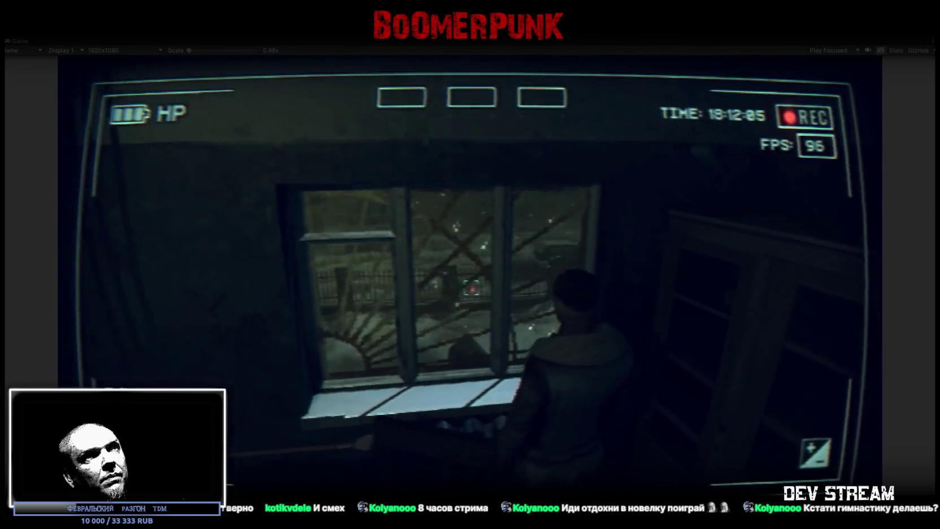
key(w)
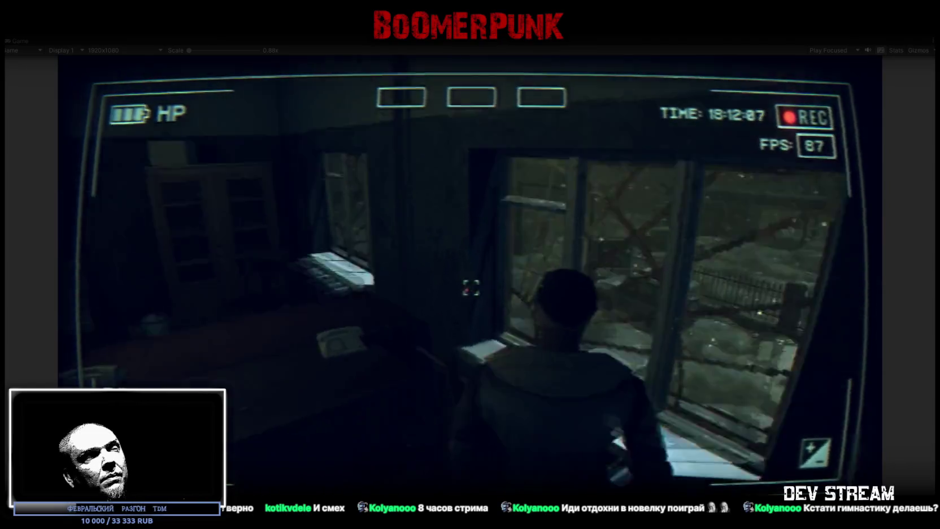
key(w)
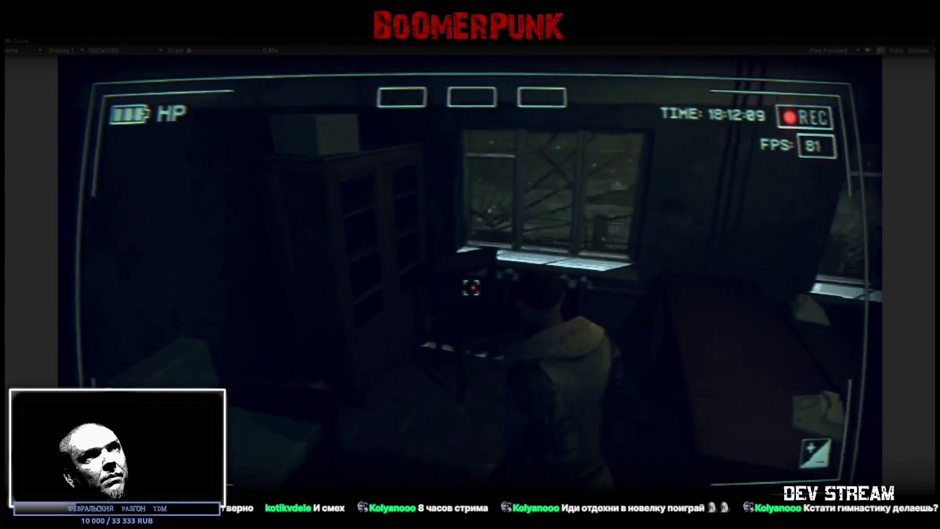
key(w)
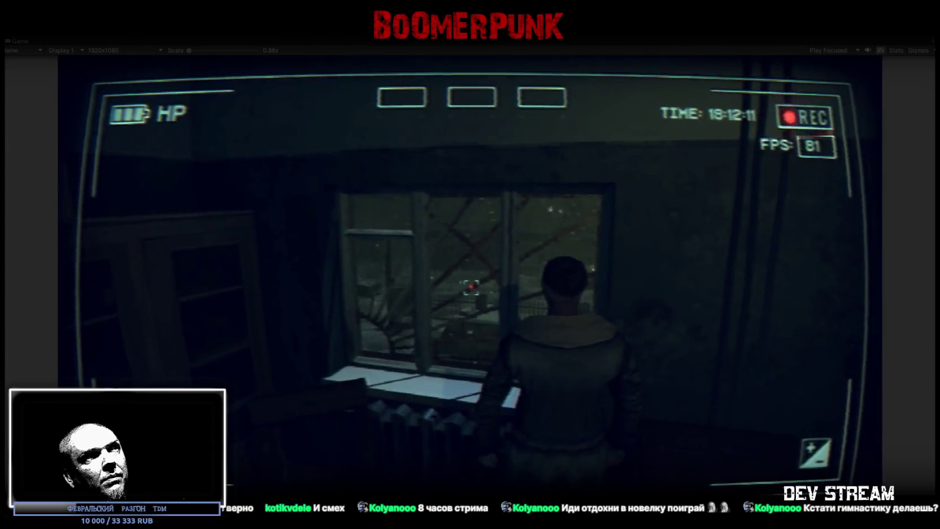
key(w)
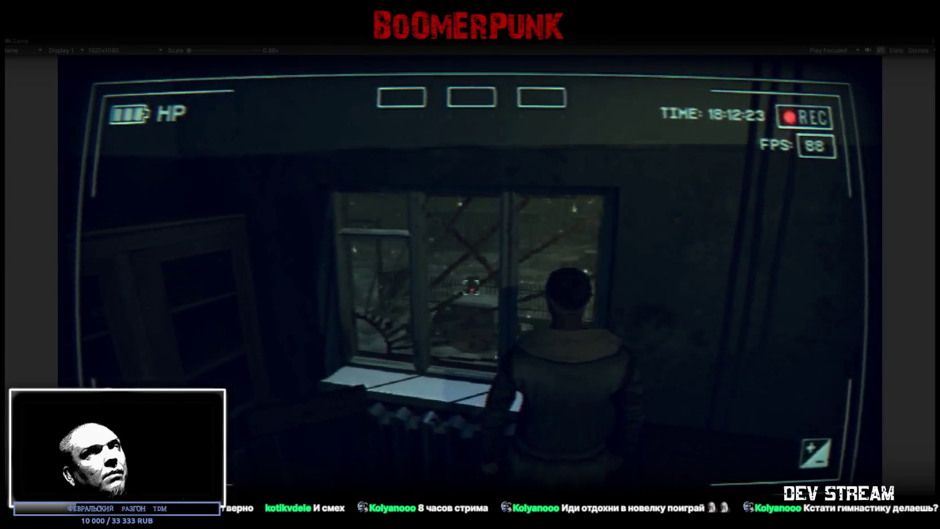
double_click(17, 41)
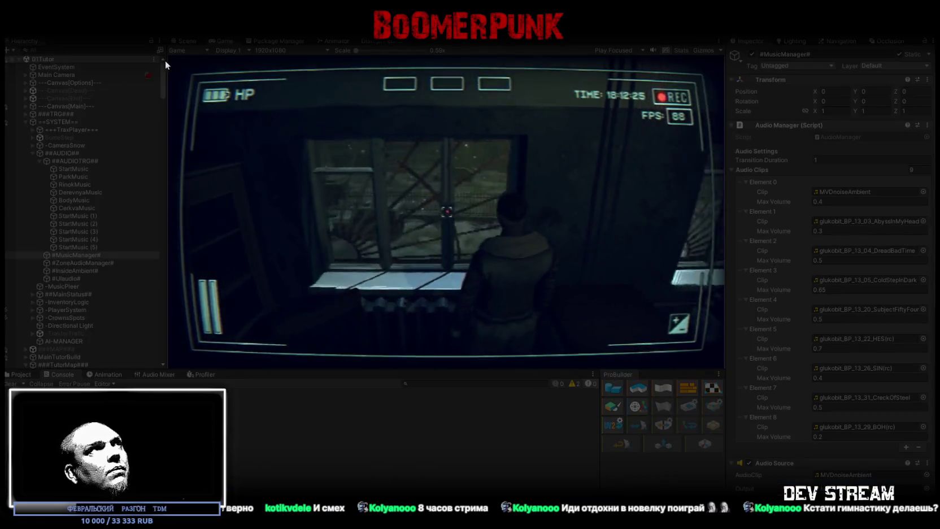
- In the Scene view, orbit to look down on the street between the apartment buildings
click(190, 43)
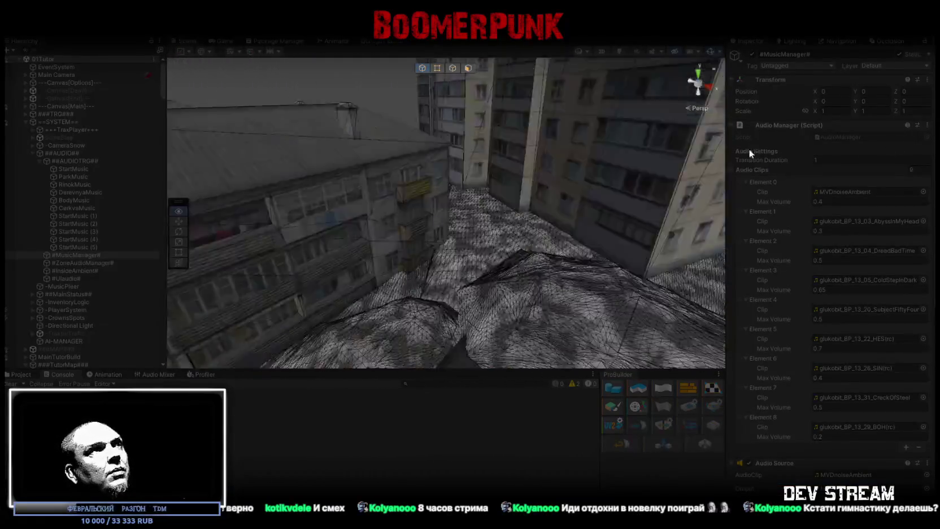
mouse_move(465, 118)
mouse_down()
mouse_move(518, 204)
mouse_move(658, 189)
mouse_move(597, 192)
mouse_move(593, 242)
mouse_up()
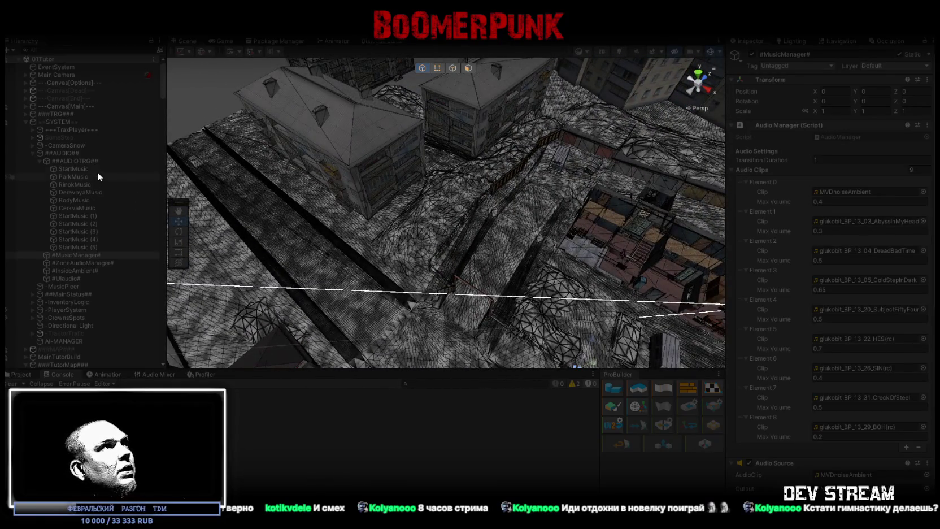
mouse_move(267, 207)
mouse_down()
mouse_move(493, 237)
mouse_move(429, 219)
mouse_up()
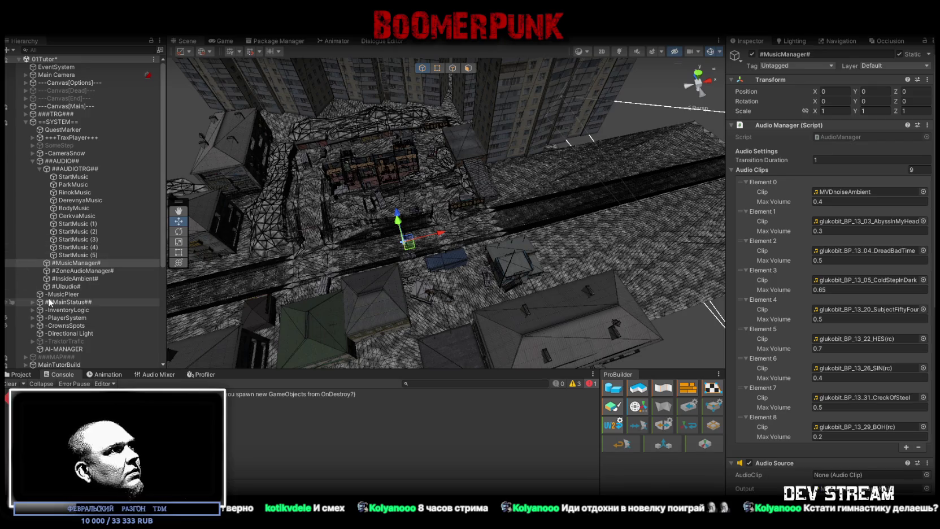
- Collapse MapAudio, expand CarsPool in the Hierarchy and select CarsSpawner (1) to show its settings
scroll(38, 314, down, 3)
scroll(39, 316, down, 5)
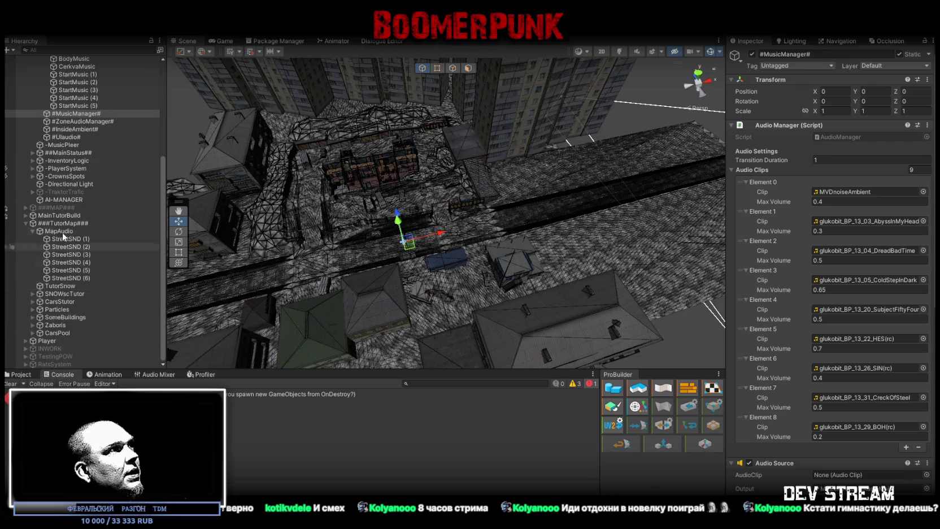
click(36, 232)
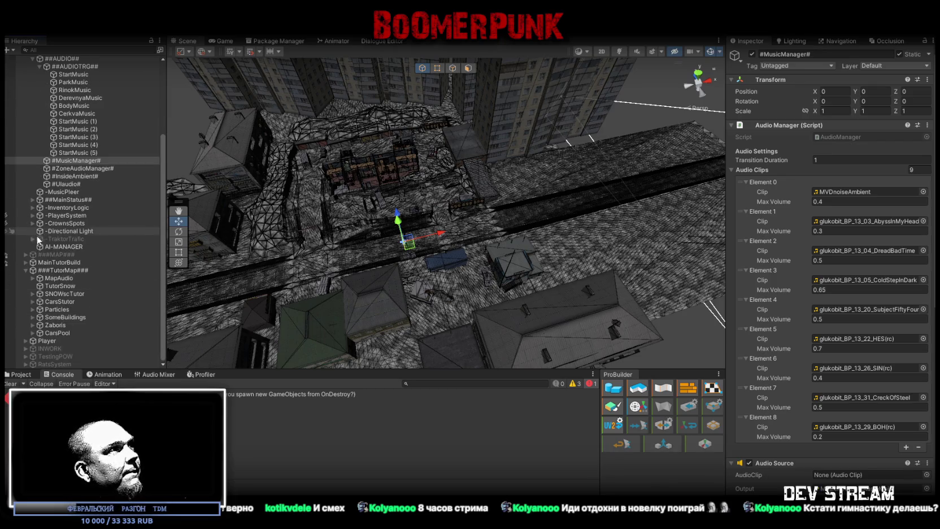
click(33, 333)
scroll(99, 299, down, 5)
click(79, 223)
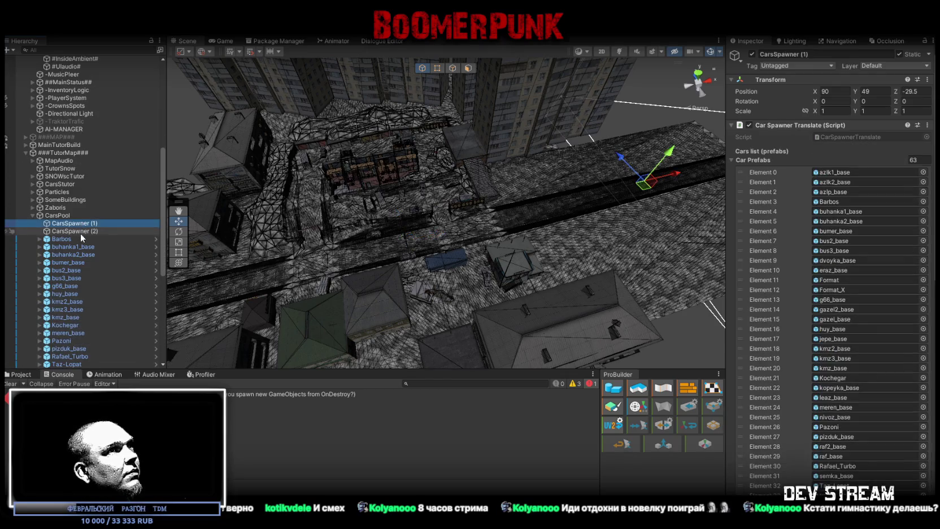
- Select CarsSpawner (1) and (2) together and collapse the Car Prefabs list to reach Life Time
shift+click(80, 233)
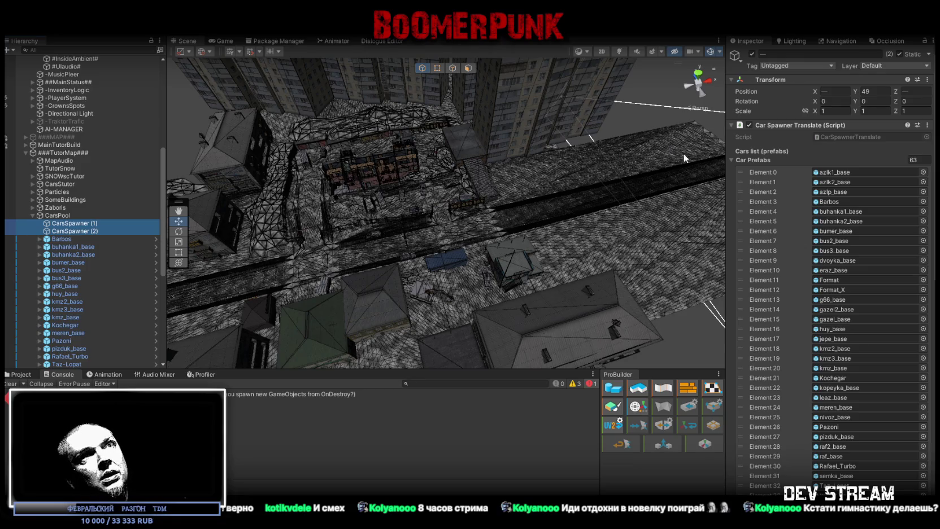
click(734, 160)
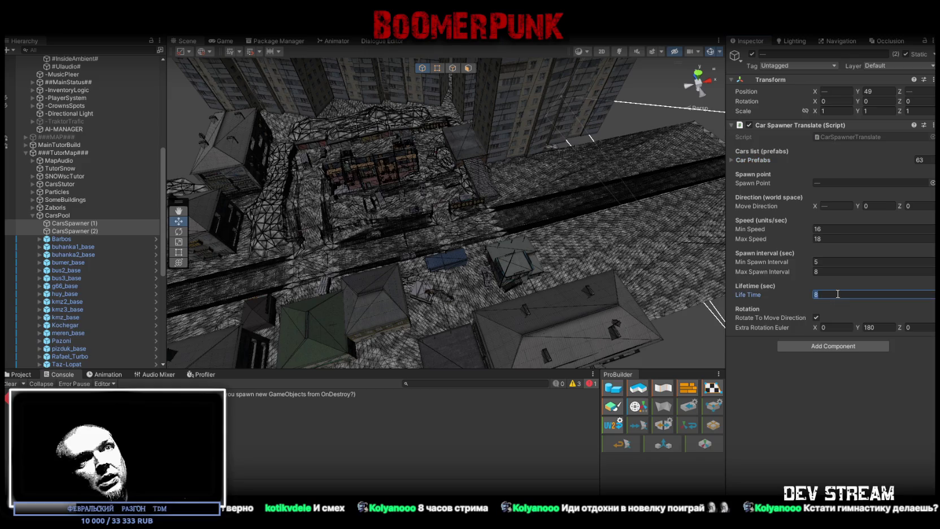
mouse_move(593, 186)
mouse_down()
mouse_move(401, 185)
mouse_move(419, 190)
mouse_up()
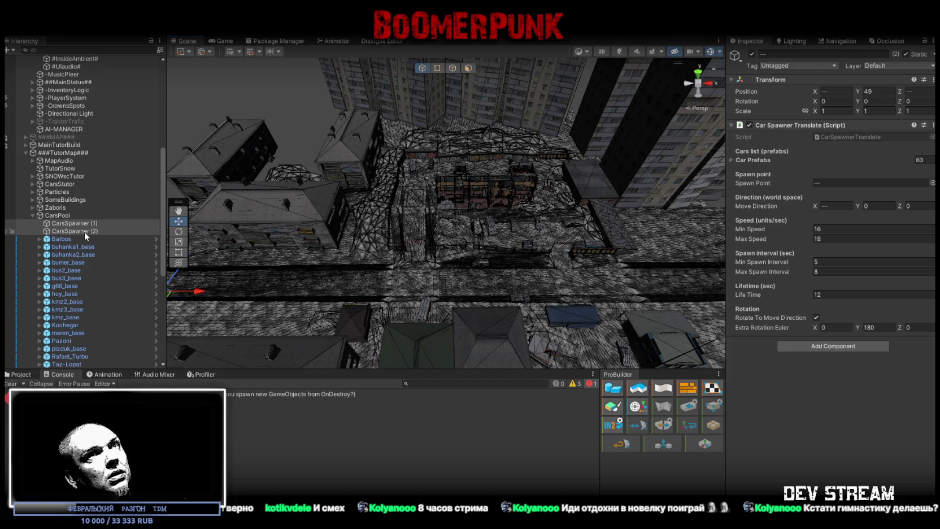
- Frame CarsSpawner (2) alone, start editing its Min Speed, and inspect the street around it
double_click(85, 231)
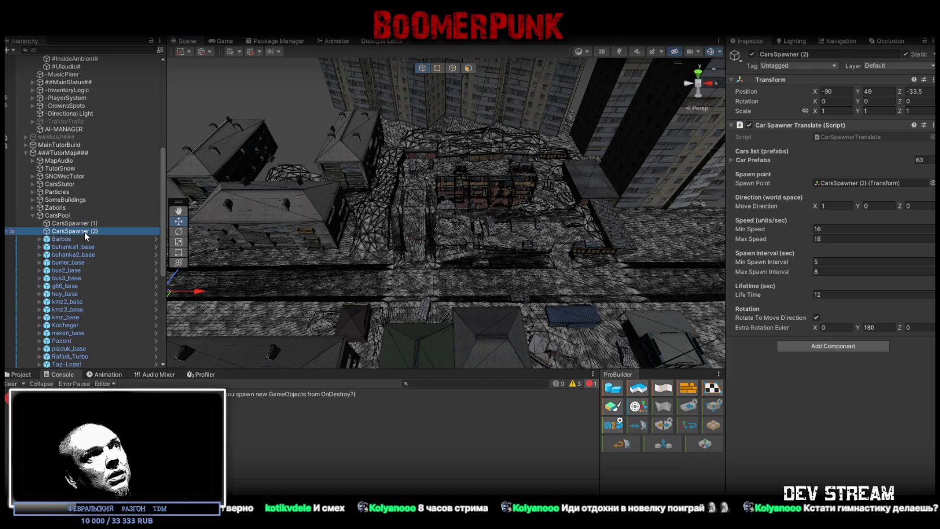
mouse_move(227, 253)
mouse_down()
mouse_move(445, 228)
mouse_move(471, 212)
mouse_move(548, 248)
mouse_up()
click(848, 229)
click(831, 270)
text(6)
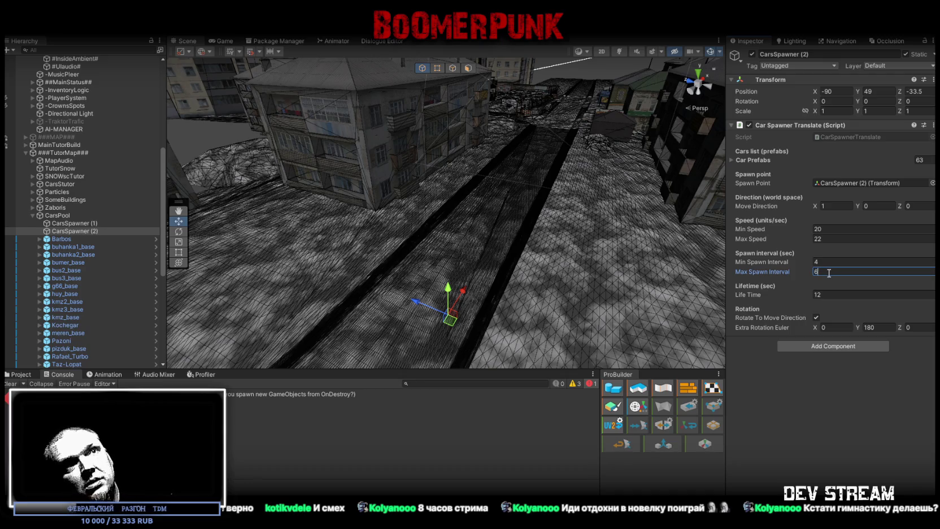
drag(497, 187, 520, 196)
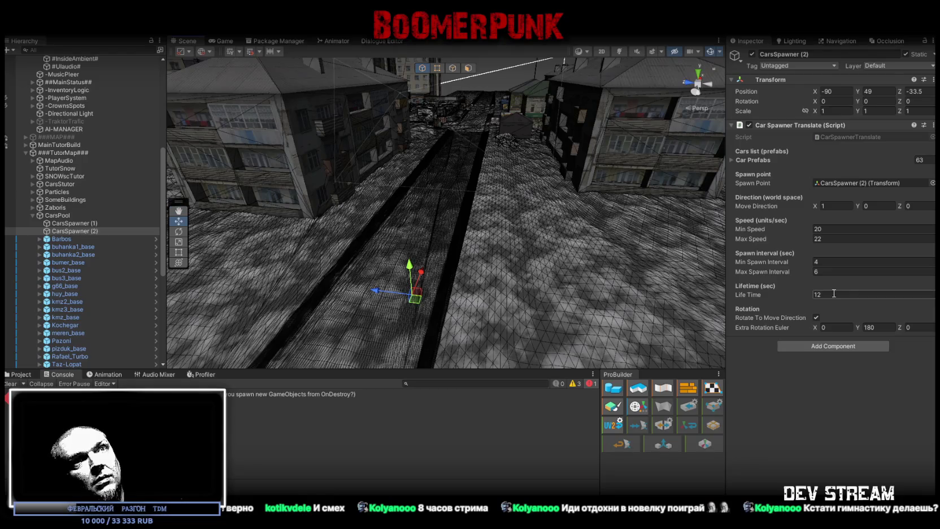
drag(390, 169, 396, 175)
drag(456, 198, 438, 217)
mouse_move(686, 218)
mouse_down()
mouse_move(553, 220)
mouse_move(692, 207)
mouse_move(460, 192)
mouse_up()
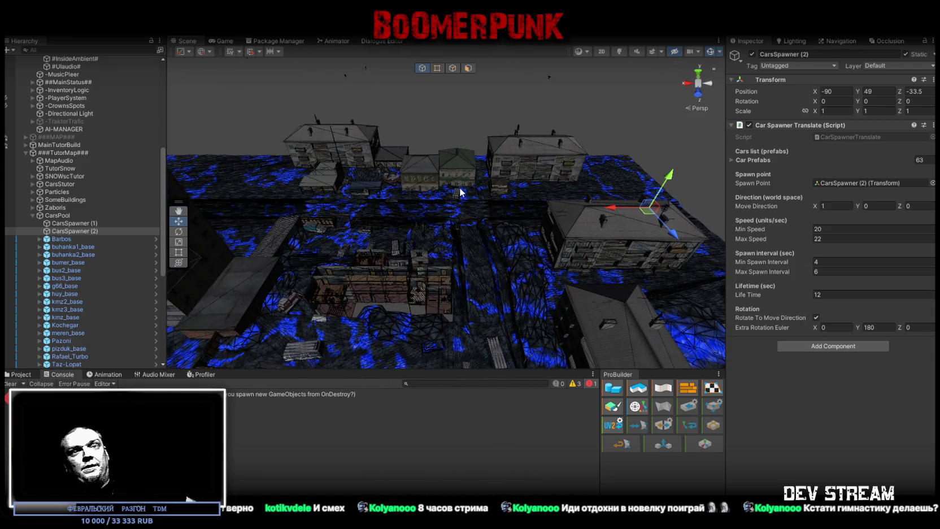
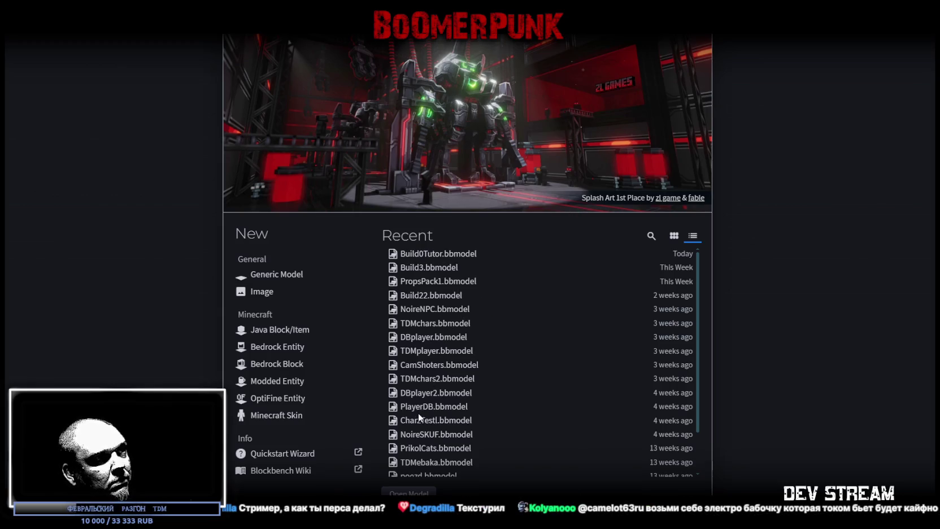
- Open the TDMplayer.bbmodel character model from Blockbench's Recent list
click(444, 410)
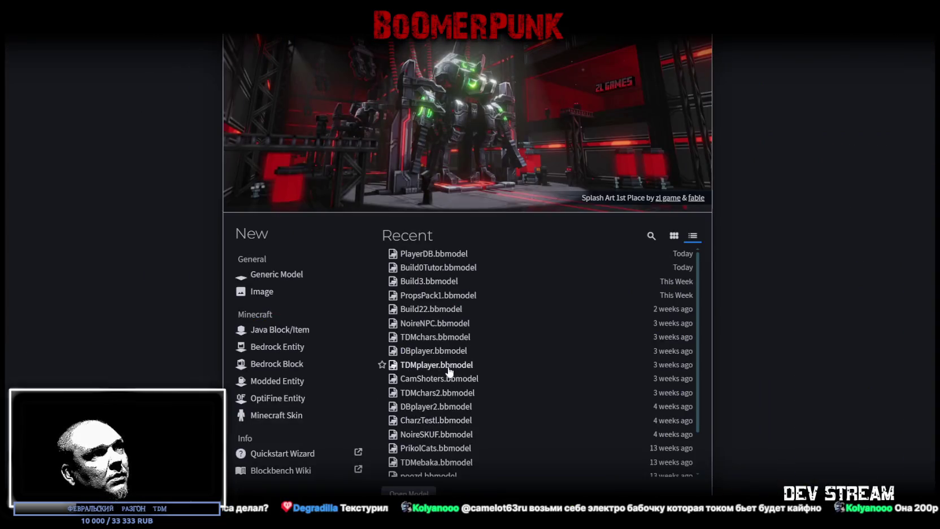
click(429, 367)
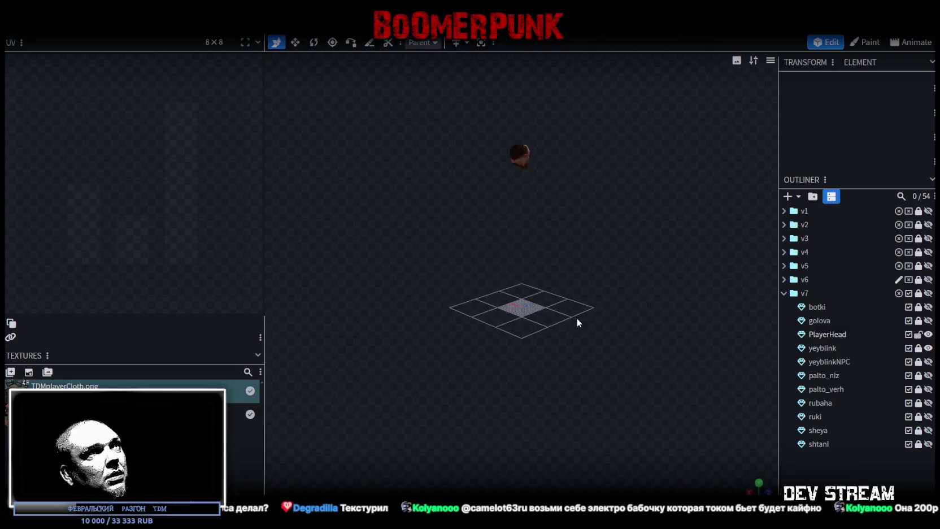
- Make the v7 character group visible and orbit to view its other side
click(928, 294)
scroll(694, 231, up, 5)
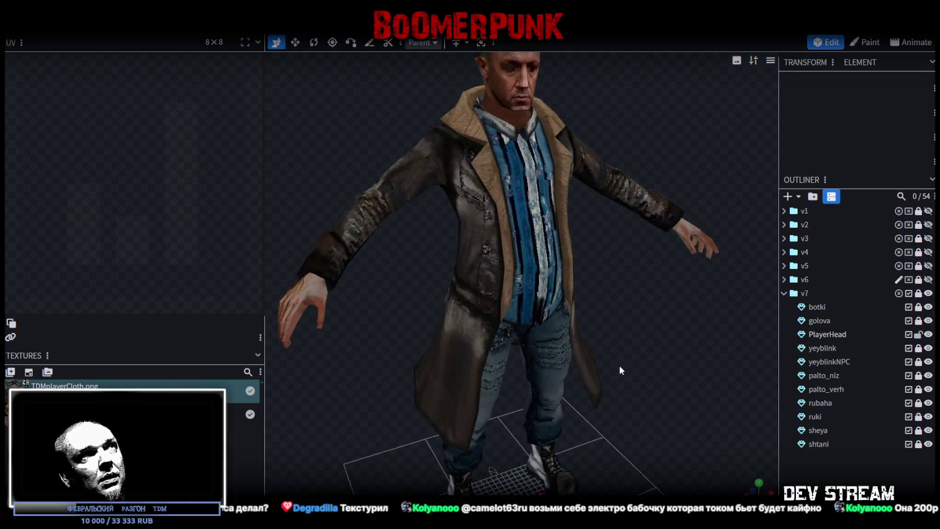
mouse_move(620, 370)
mouse_down()
mouse_move(650, 356)
mouse_move(583, 369)
mouse_move(526, 222)
mouse_up()
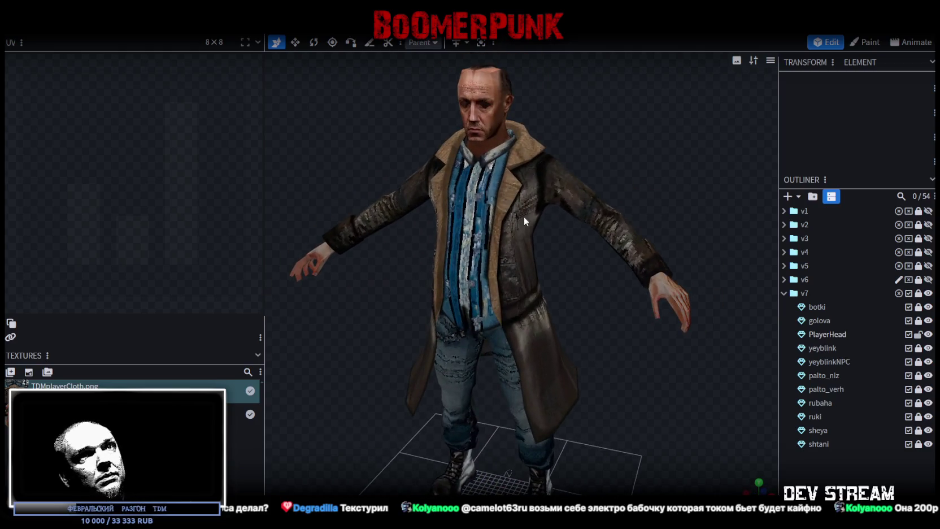
- Unlock PlayerHead and palto_verh, select the palto_verh coat, and turn on UV Overlay
click(918, 334)
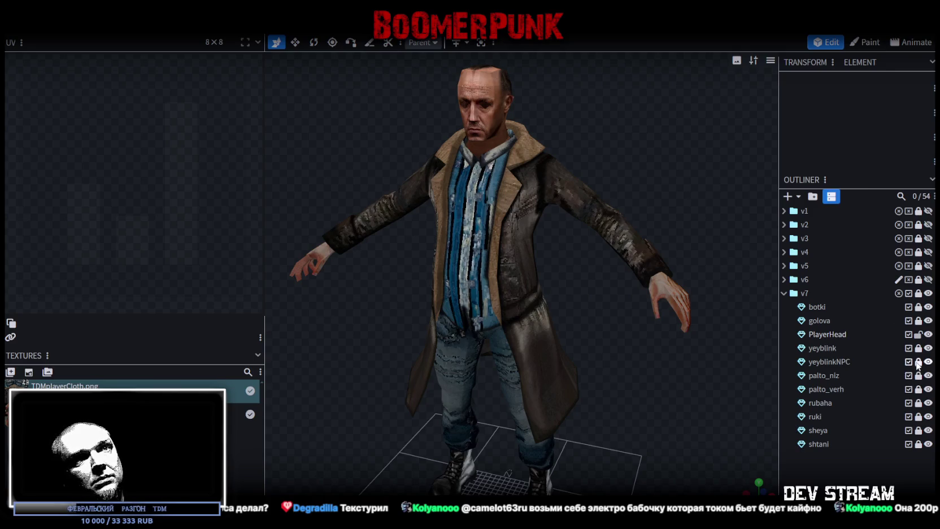
click(918, 389)
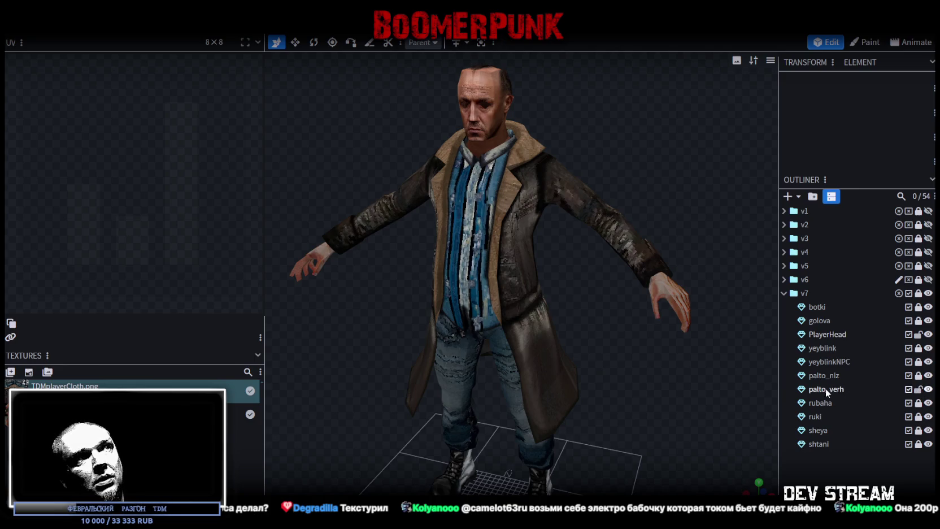
click(827, 389)
click(253, 322)
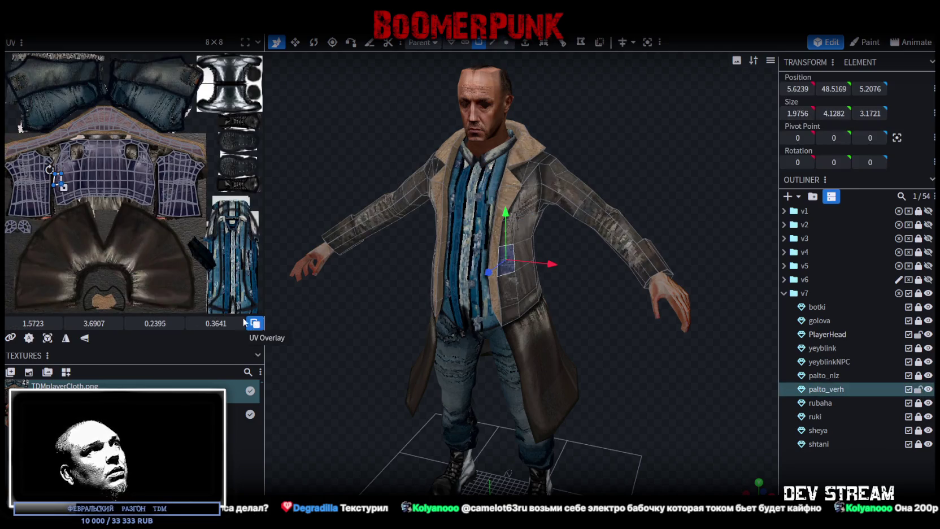
- Zoom into the palto_verh coat's UV mesh and widen the UV panel across the screen
scroll(49, 145, up, 2)
drag(257, 137, 623, 141)
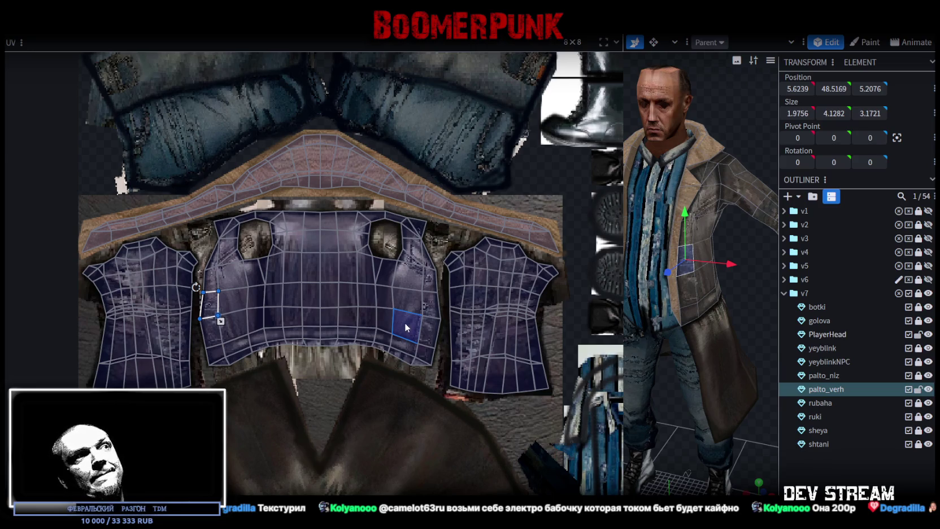
- Zoom in and out over the boot, shirt and coat texture islands
scroll(399, 374, down, 5)
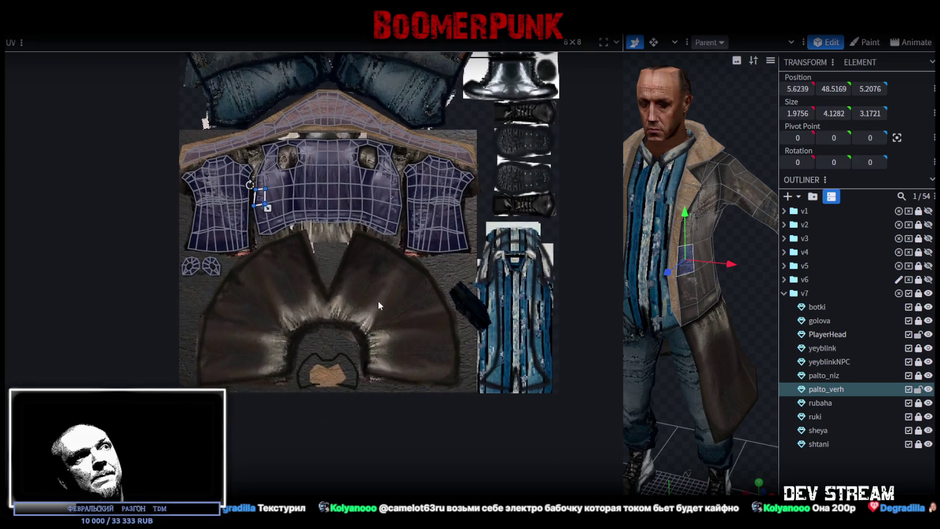
scroll(335, 393, up, 4)
scroll(342, 293, down, 4)
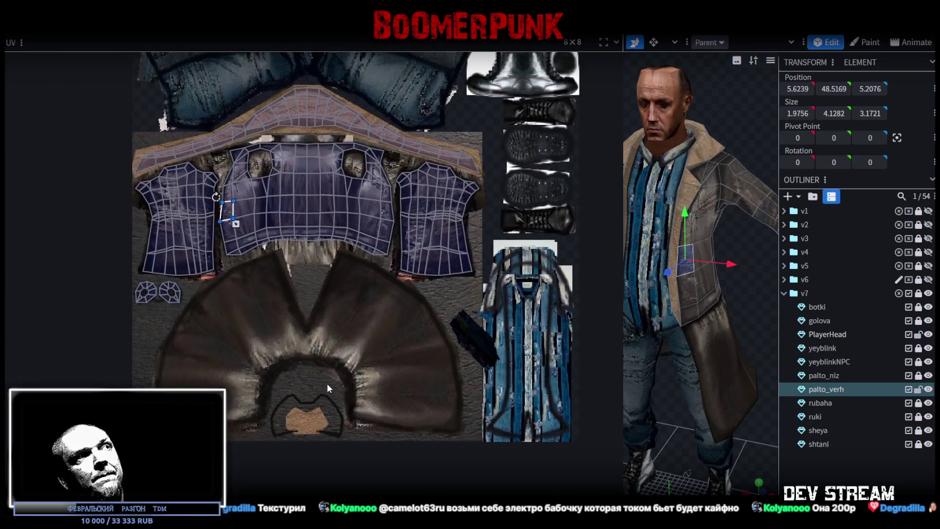
scroll(376, 316, up, 4)
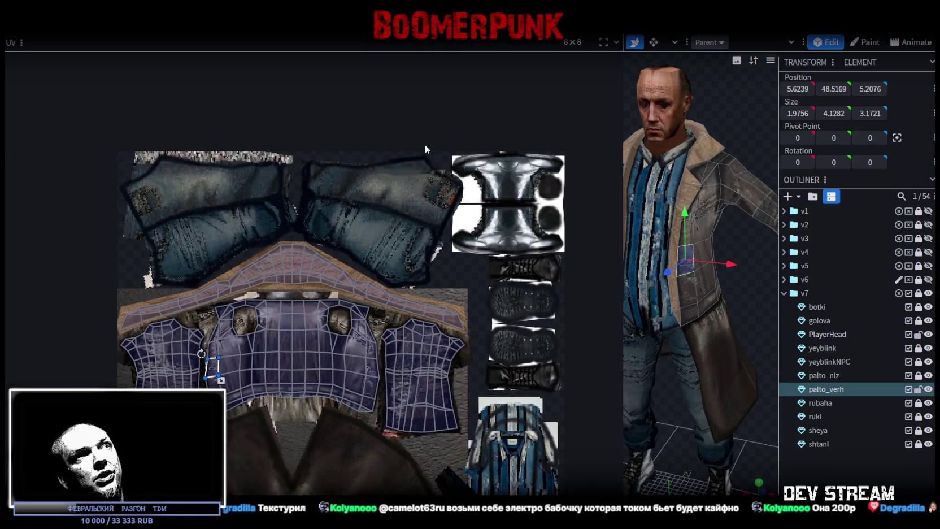
scroll(425, 148, up, 3)
scroll(195, 244, down, 4)
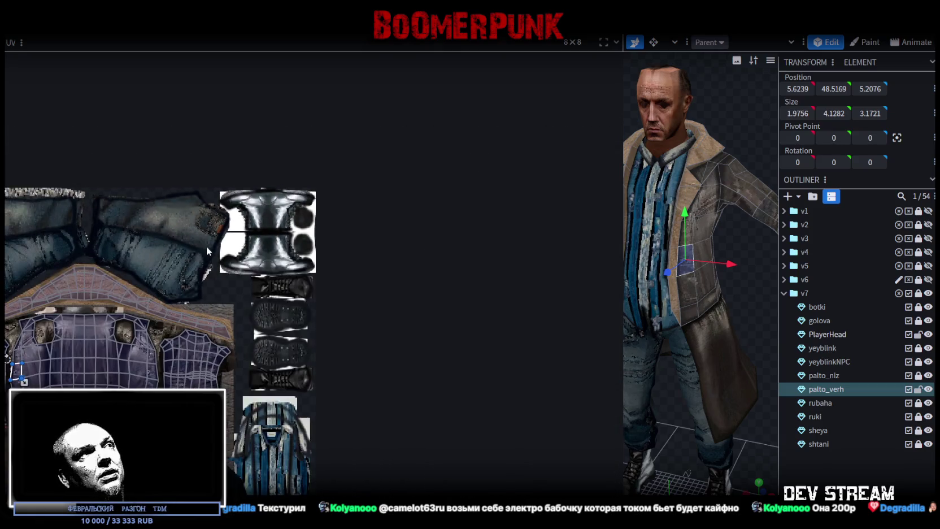
scroll(208, 251, up, 5)
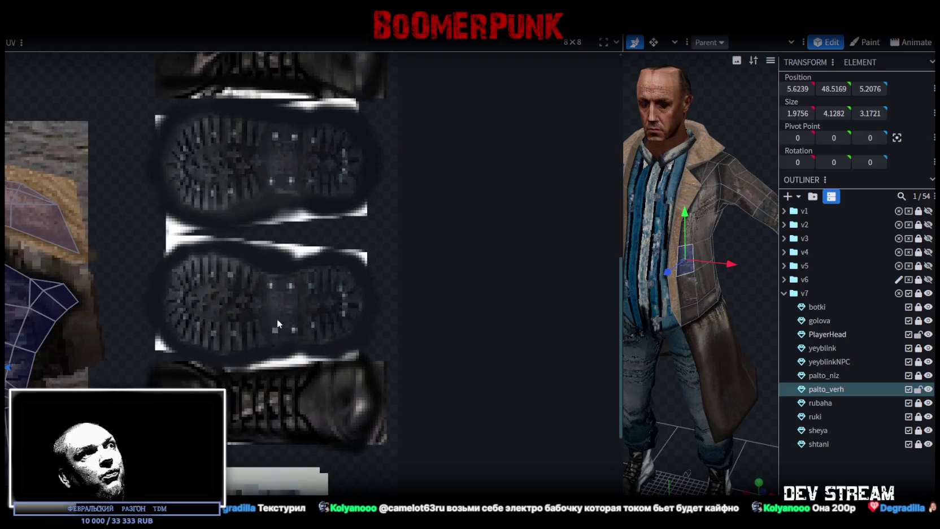
scroll(277, 323, down, 5)
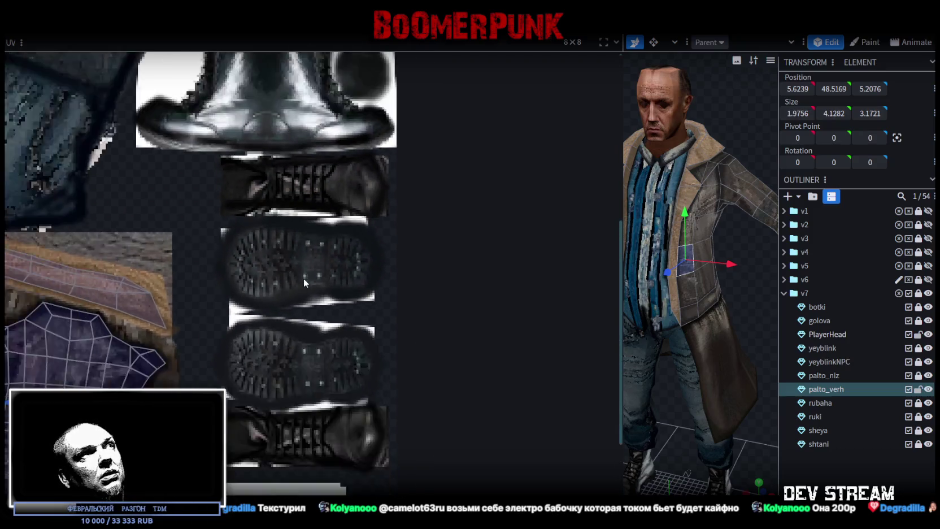
scroll(304, 282, down, 2)
scroll(290, 243, up, 5)
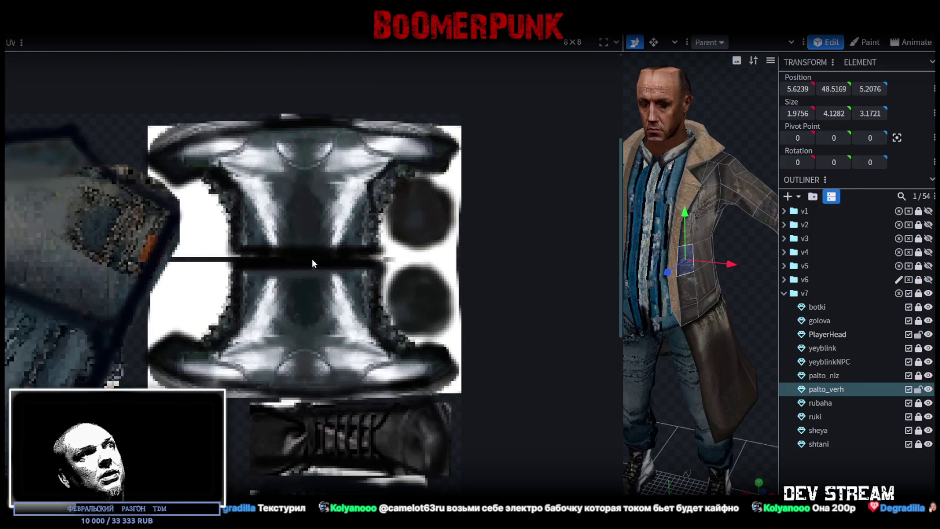
scroll(312, 257, down, 4)
scroll(273, 156, up, 5)
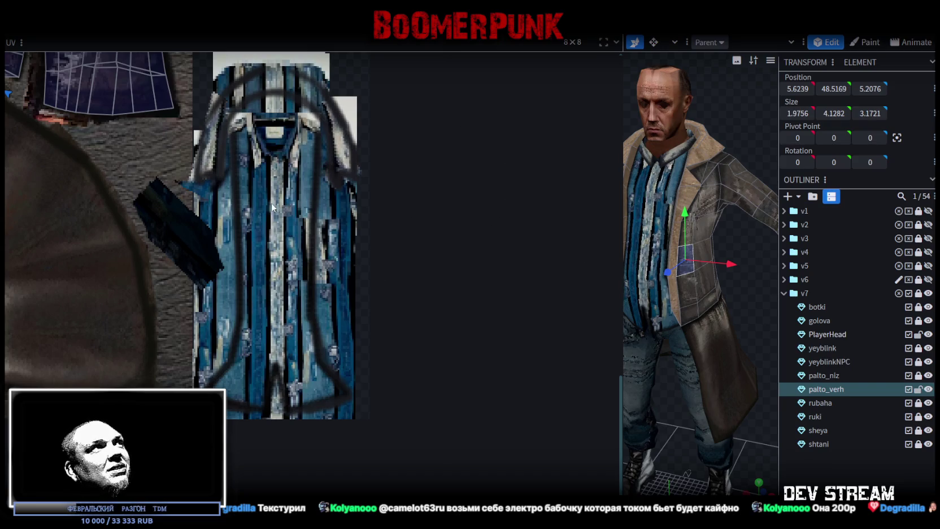
scroll(312, 209, down, 6)
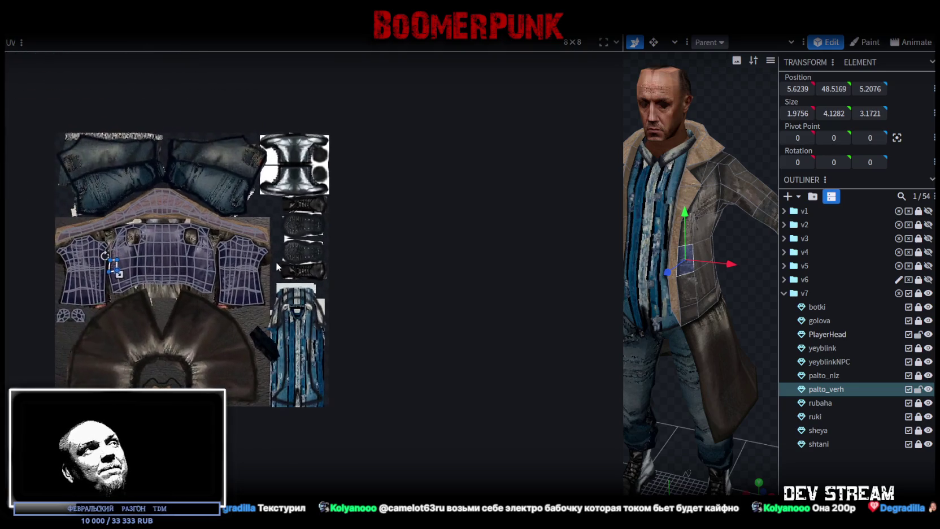
scroll(195, 238, up, 1)
- Shift the texture view and narrow the UV panel so the full character fills the viewport
mouse_move(179, 233)
mouse_down()
mouse_move(234, 240)
mouse_move(209, 232)
mouse_up()
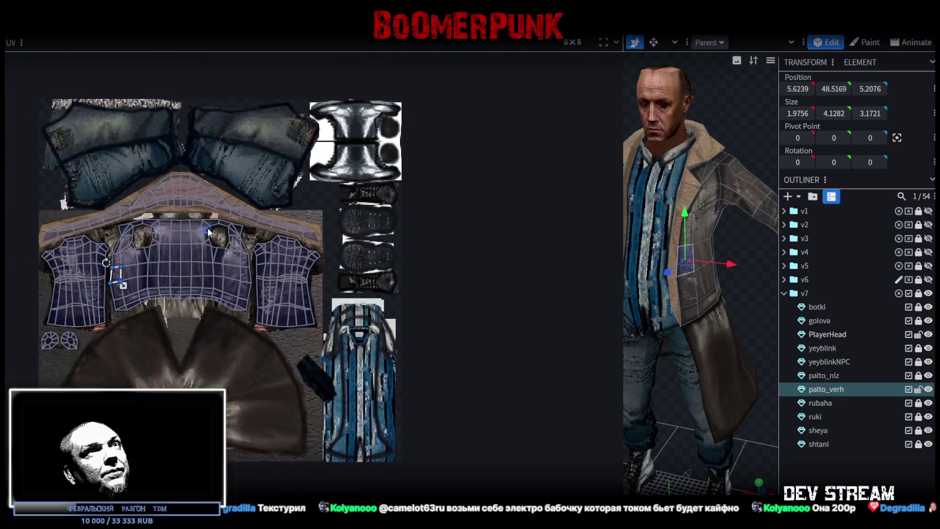
drag(622, 212, 285, 213)
scroll(215, 176, down, 3)
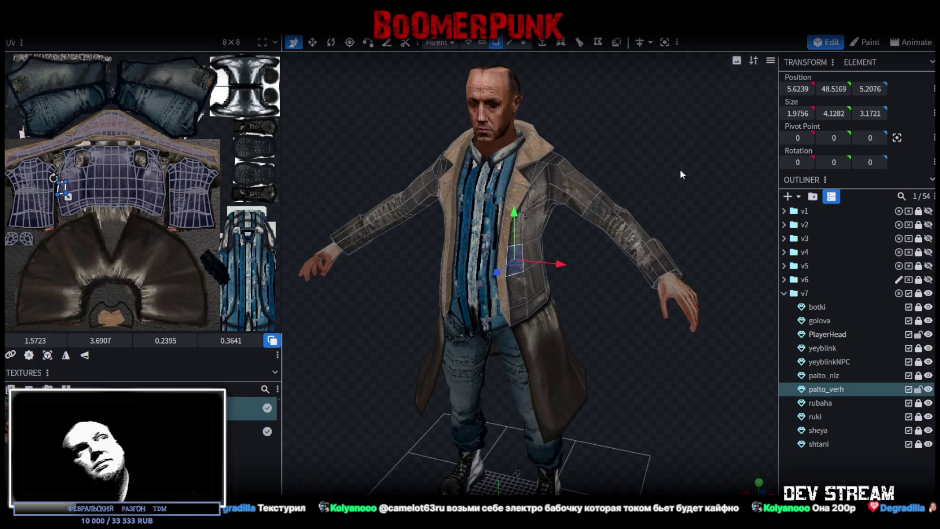
- Look closely at the coat's arm from the side, then frame the whole character from the front
scroll(632, 276, down, 2)
drag(683, 180, 562, 172)
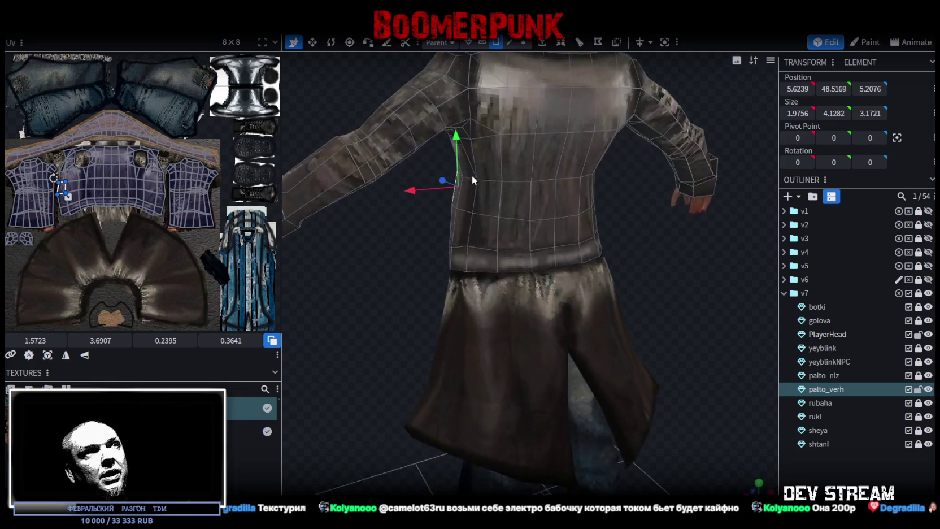
scroll(565, 226, up, 4)
key(KP_0)
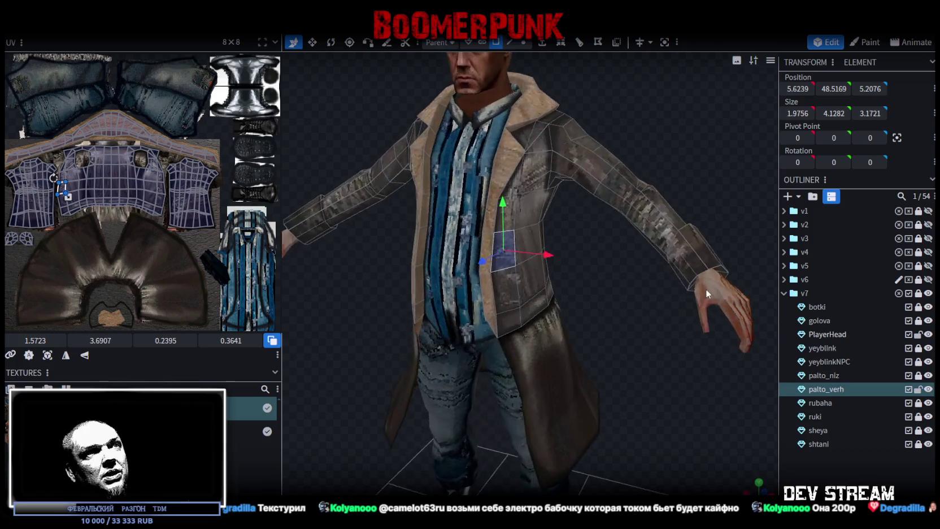
- Orbit to the character's side and back, then switch to the Unity editor
drag(580, 325, 673, 327)
mouse_move(459, 312)
mouse_down()
mouse_move(431, 328)
mouse_move(533, 335)
mouse_move(374, 364)
mouse_move(470, 345)
mouse_move(639, 341)
mouse_move(419, 319)
mouse_move(445, 284)
mouse_move(421, 233)
mouse_move(378, 207)
mouse_move(327, 201)
mouse_move(414, 273)
mouse_move(532, 285)
mouse_move(502, 384)
mouse_move(592, 317)
mouse_move(567, 283)
mouse_move(487, 373)
mouse_move(532, 347)
mouse_move(555, 316)
mouse_move(538, 306)
mouse_move(518, 320)
mouse_move(534, 305)
mouse_move(499, 364)
mouse_move(550, 356)
mouse_move(493, 394)
mouse_move(506, 361)
mouse_up()
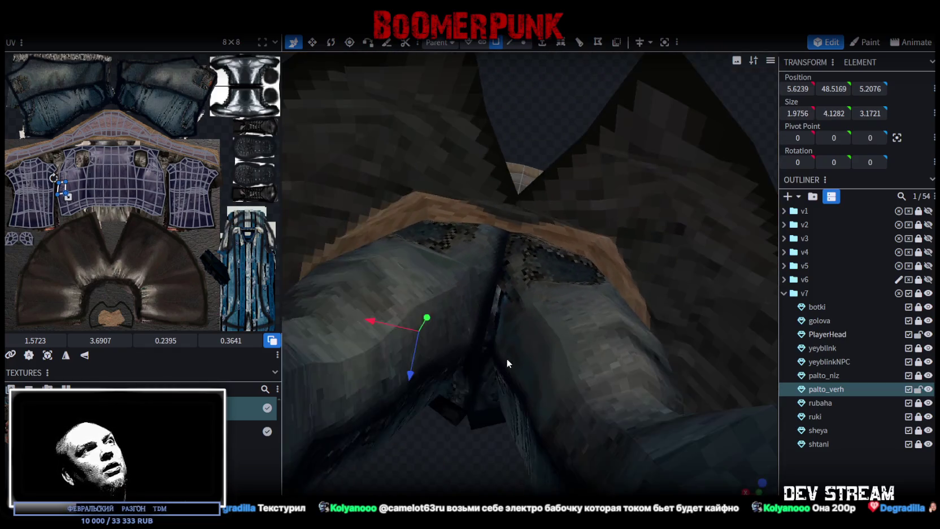
scroll(506, 361, down, 5)
mouse_move(542, 333)
mouse_down()
mouse_move(603, 307)
mouse_move(551, 374)
mouse_up()
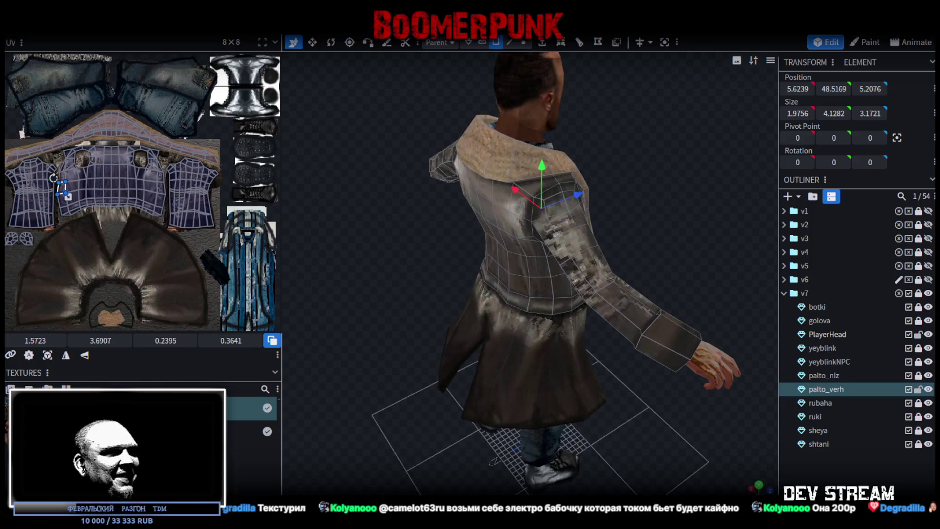
key(alt+Tab)
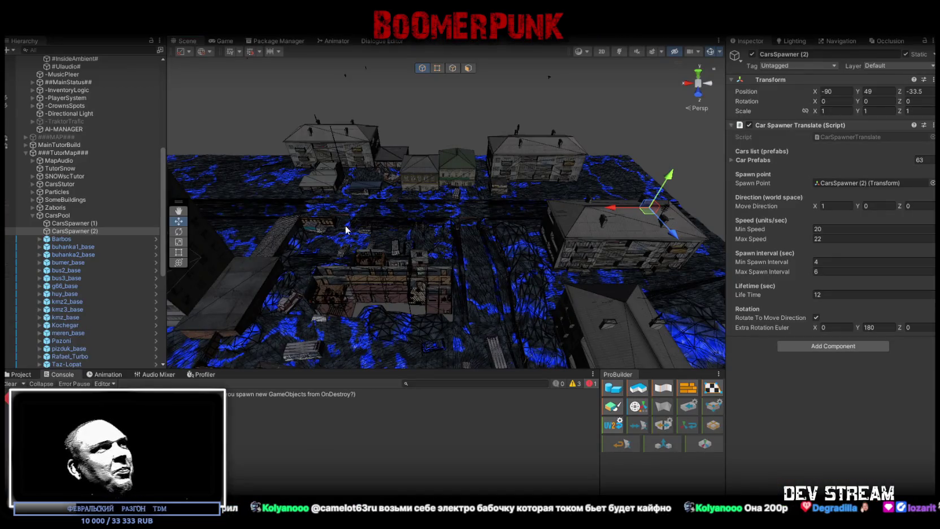
- Frame the Player in the Scene view and hide its skeleton and collider gizmos
scroll(58, 291, up, 5)
scroll(58, 292, up, 3)
scroll(69, 284, down, 3)
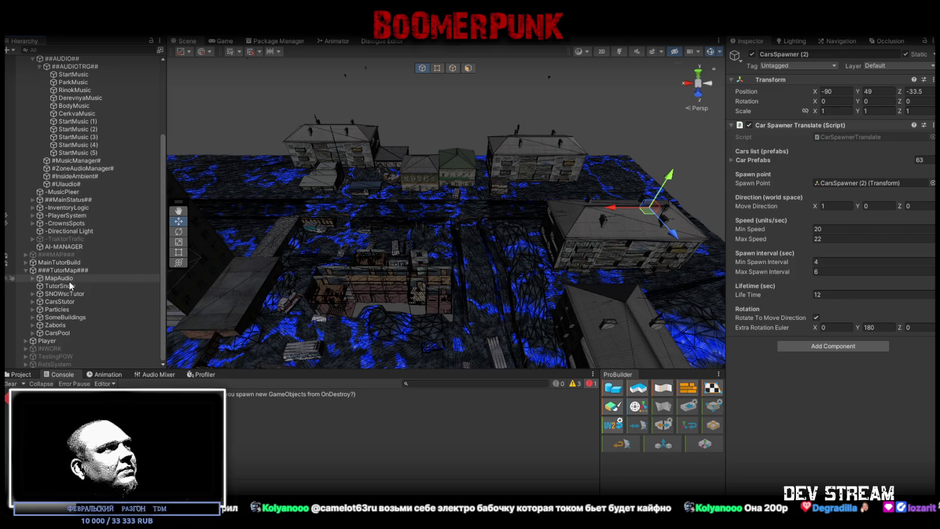
double_click(56, 341)
drag(450, 230, 463, 71)
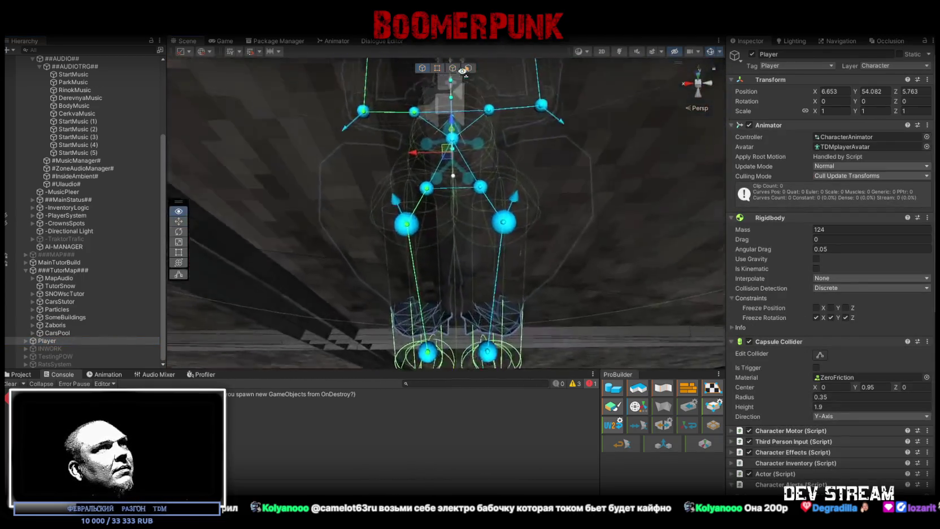
scroll(463, 71, up, 5)
click(711, 54)
- Orbit overhead toward the stair railing and select the Militia_int_Fence barred fence
mouse_move(537, 176)
mouse_down()
mouse_move(526, 118)
mouse_move(508, 102)
mouse_move(361, 84)
mouse_move(318, 126)
mouse_move(365, 143)
mouse_move(459, 137)
mouse_move(642, 252)
mouse_move(505, 140)
mouse_move(573, 329)
mouse_up()
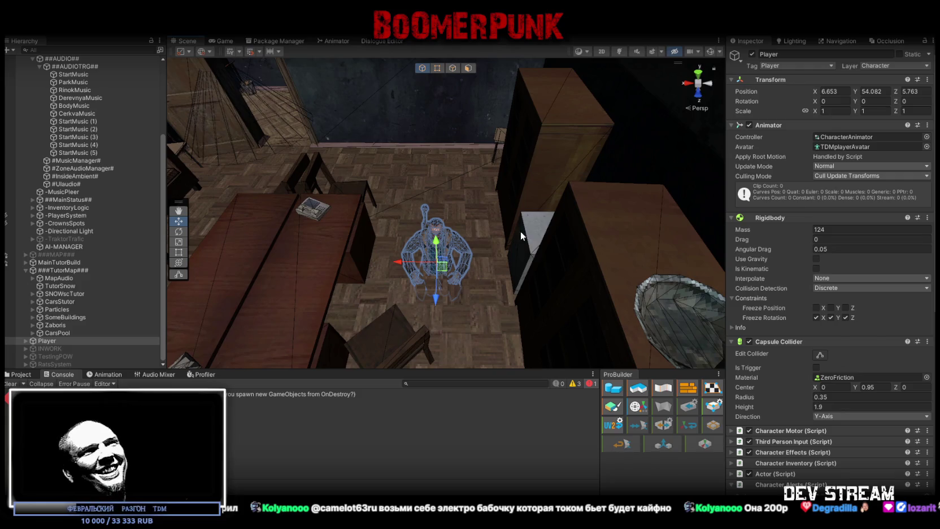
scroll(510, 236, down, 5)
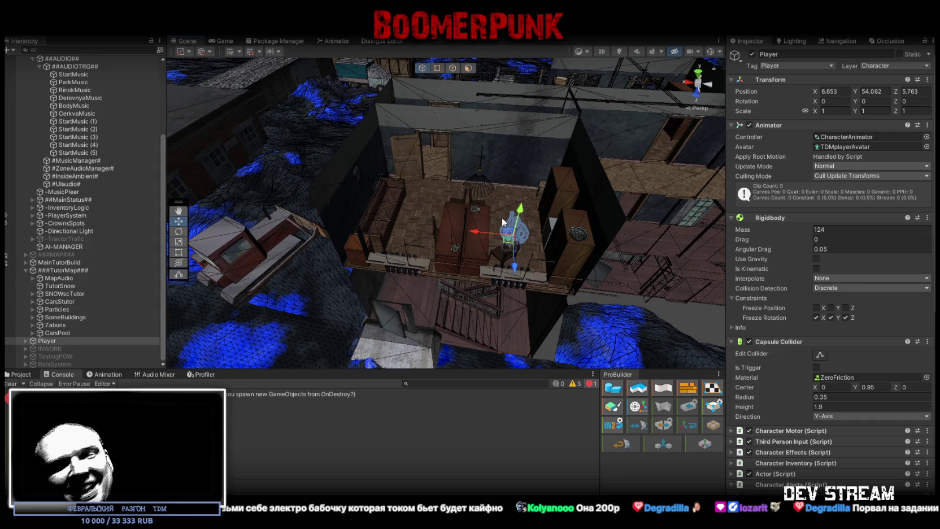
drag(512, 221, 589, 205)
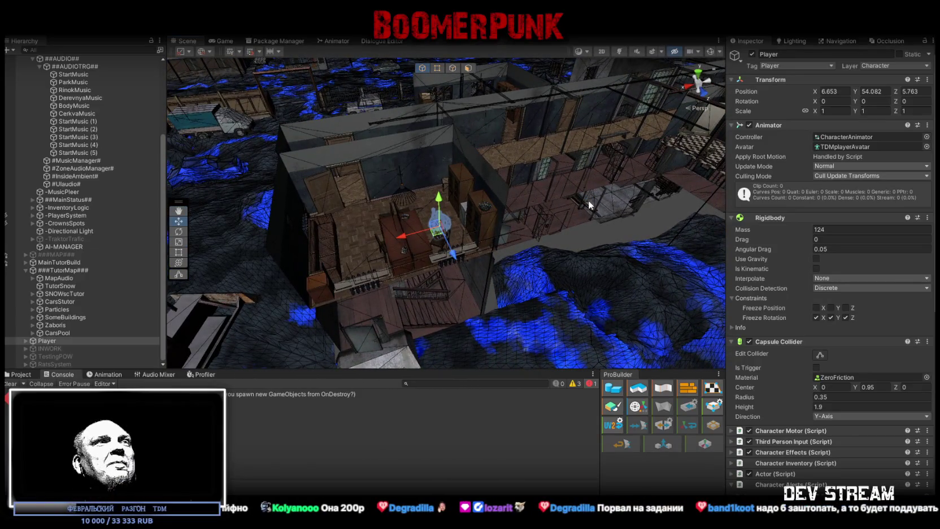
scroll(584, 185, up, 8)
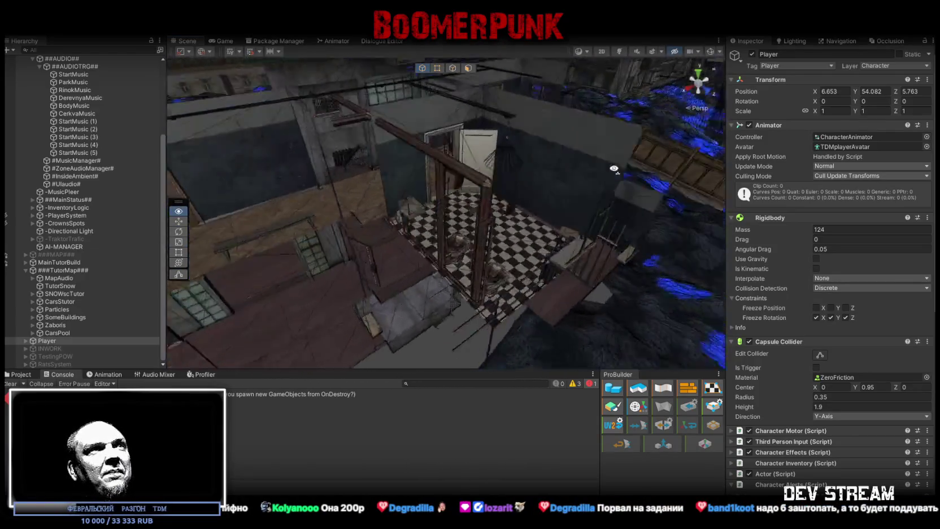
mouse_move(580, 176)
mouse_down()
mouse_move(594, 204)
mouse_move(458, 159)
mouse_move(446, 216)
mouse_move(518, 207)
mouse_up()
click(446, 216)
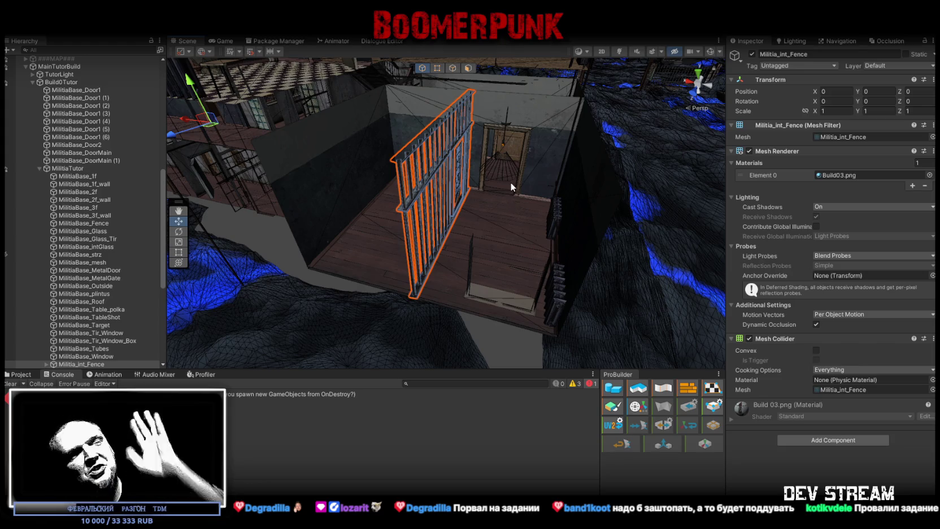
- Orbit above the building and fly down into the checkered-floor bathroom with its toilets
mouse_move(470, 164)
mouse_down()
mouse_move(444, 192)
mouse_move(630, 214)
mouse_move(604, 237)
mouse_move(539, 238)
mouse_move(487, 163)
mouse_move(468, 194)
mouse_move(450, 180)
mouse_move(330, 154)
mouse_up()
drag(299, 151, 308, 181)
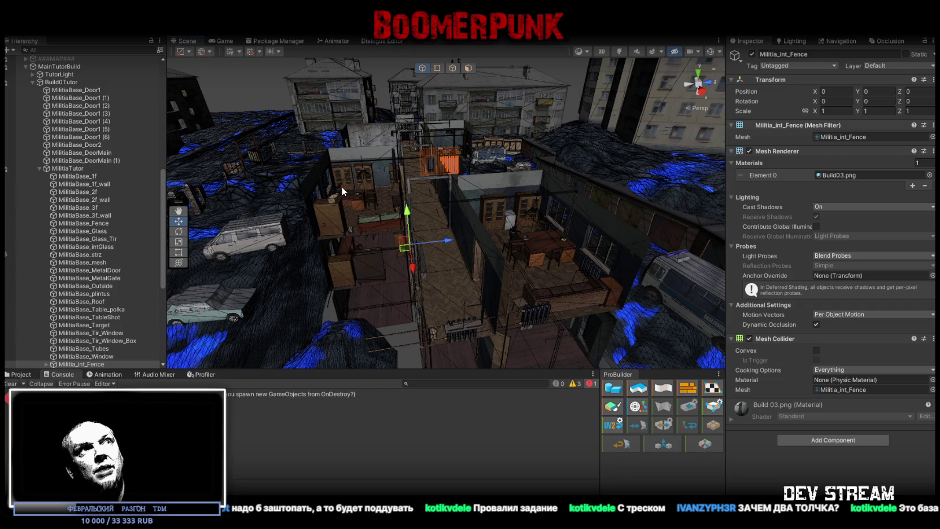
mouse_move(474, 166)
mouse_down()
mouse_move(451, 210)
mouse_move(704, 207)
mouse_move(504, 143)
mouse_move(482, 147)
mouse_move(500, 181)
mouse_move(574, 220)
mouse_move(541, 217)
mouse_move(535, 252)
mouse_move(537, 235)
mouse_move(417, 127)
mouse_move(402, 198)
mouse_move(480, 221)
mouse_move(457, 218)
mouse_move(458, 270)
mouse_move(444, 209)
mouse_move(450, 221)
mouse_up()
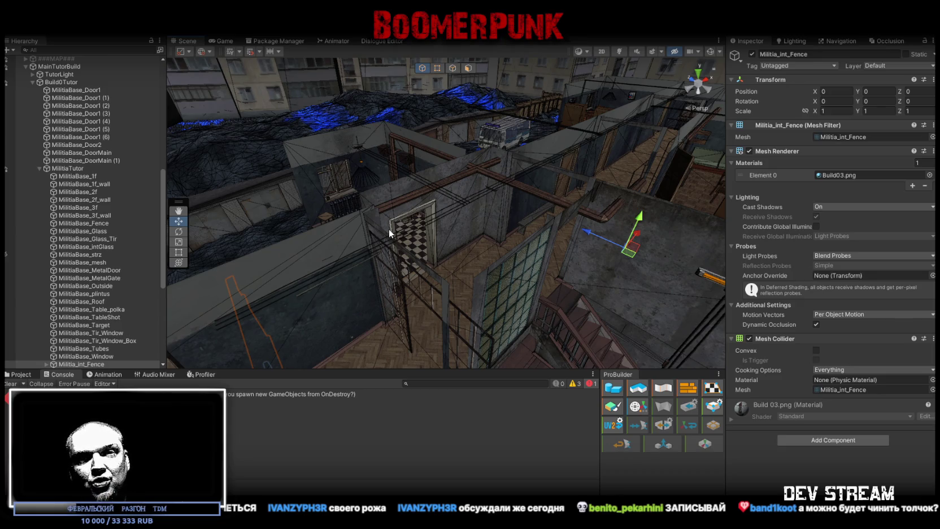
mouse_move(388, 228)
mouse_down()
mouse_move(476, 219)
mouse_move(480, 144)
mouse_move(394, 212)
mouse_move(517, 205)
mouse_move(469, 223)
mouse_move(443, 276)
mouse_up()
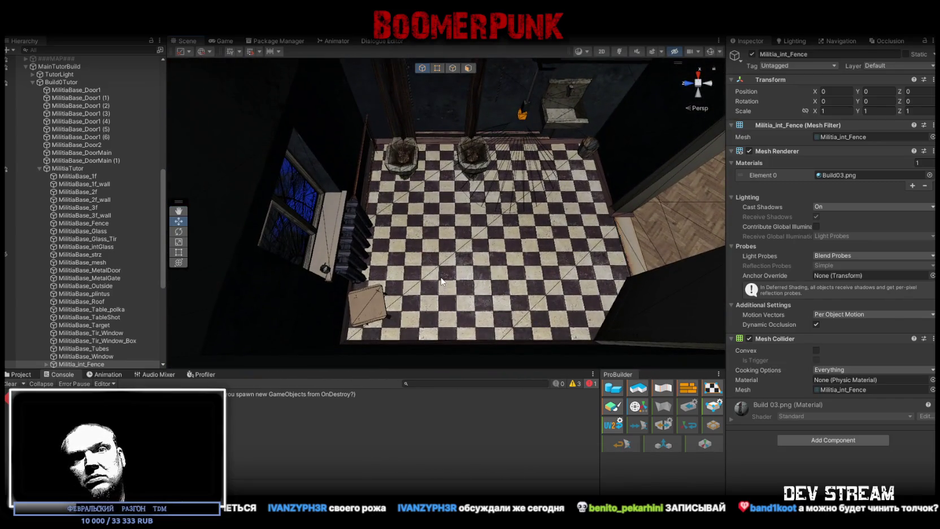
mouse_move(442, 263)
mouse_down()
mouse_move(445, 233)
mouse_move(394, 209)
mouse_move(390, 218)
mouse_move(326, 210)
mouse_move(365, 217)
mouse_move(383, 141)
mouse_up()
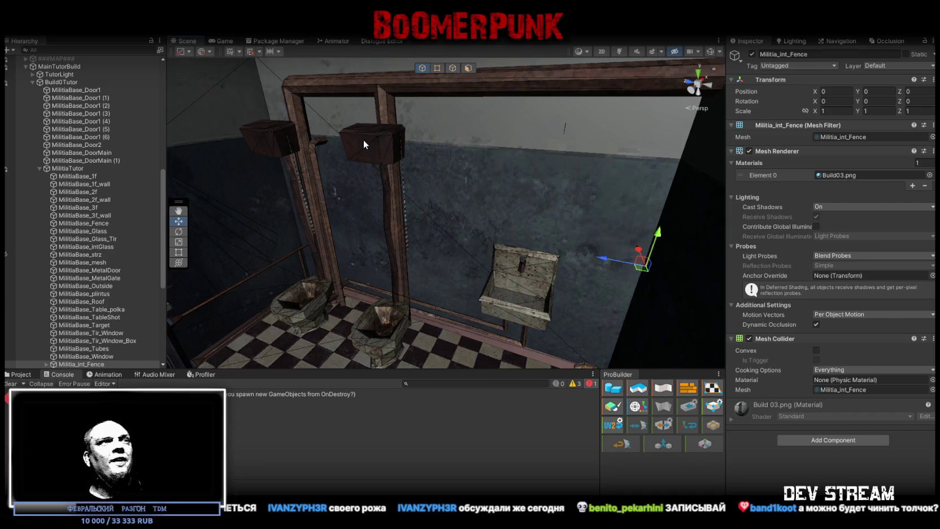
mouse_move(450, 154)
mouse_down()
mouse_move(529, 93)
mouse_move(533, 137)
mouse_move(454, 172)
mouse_move(526, 181)
mouse_move(457, 133)
mouse_move(414, 136)
mouse_move(447, 217)
mouse_move(426, 201)
mouse_move(526, 193)
mouse_up()
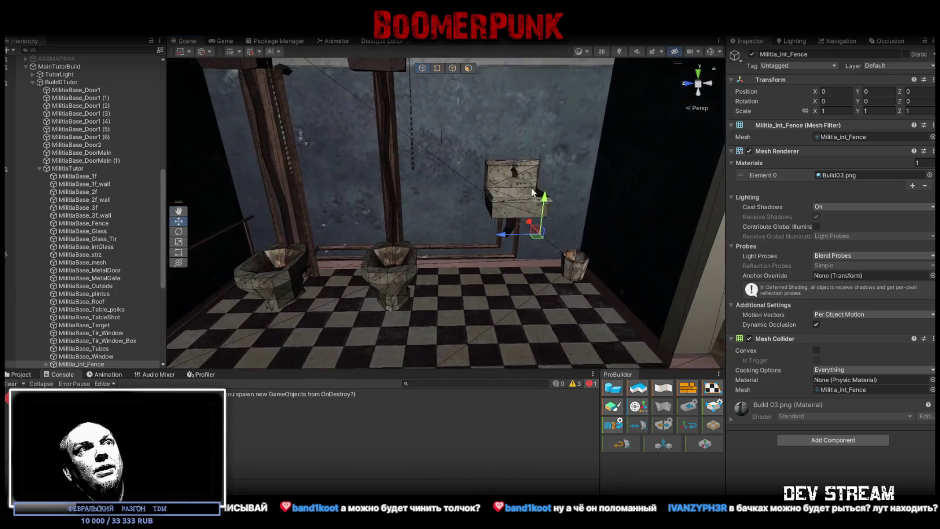
mouse_move(422, 146)
mouse_down()
mouse_move(248, 208)
mouse_move(373, 265)
mouse_up()
- Select the left toilet and show its Box Collider for editing
click(416, 287)
drag(415, 287, 706, 336)
click(819, 370)
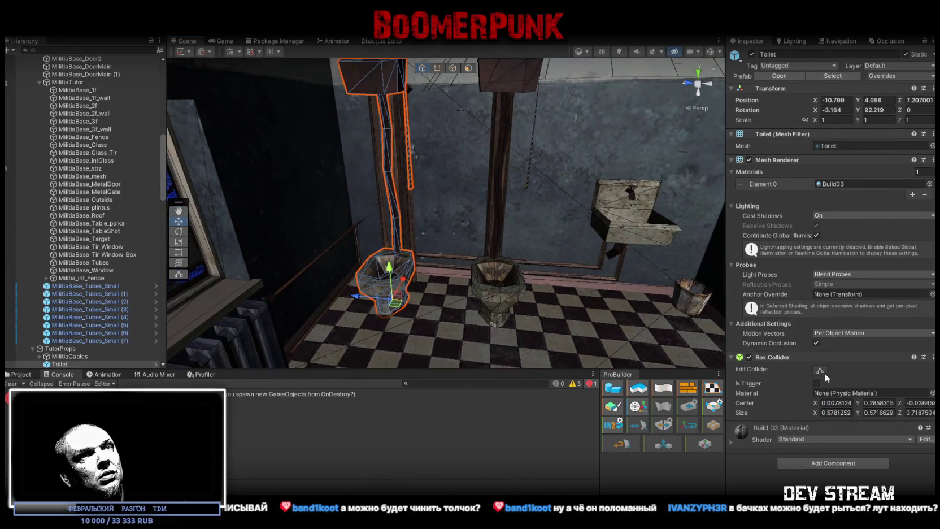
mouse_move(571, 233)
mouse_down()
mouse_move(582, 292)
mouse_move(556, 234)
mouse_up()
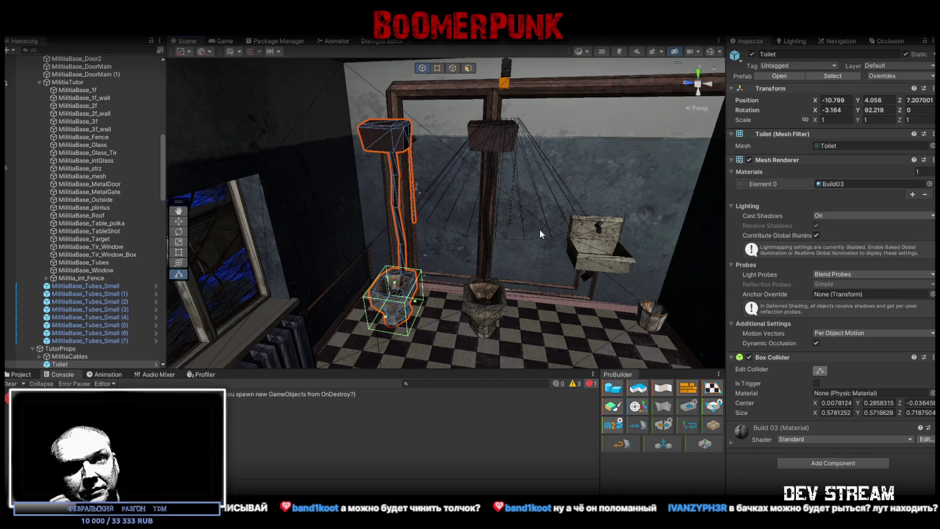
- Pull back over the rooms and corridors, then fly into the room facing the window
mouse_move(538, 229)
mouse_down()
mouse_move(569, 205)
mouse_move(483, 231)
mouse_move(538, 249)
mouse_up()
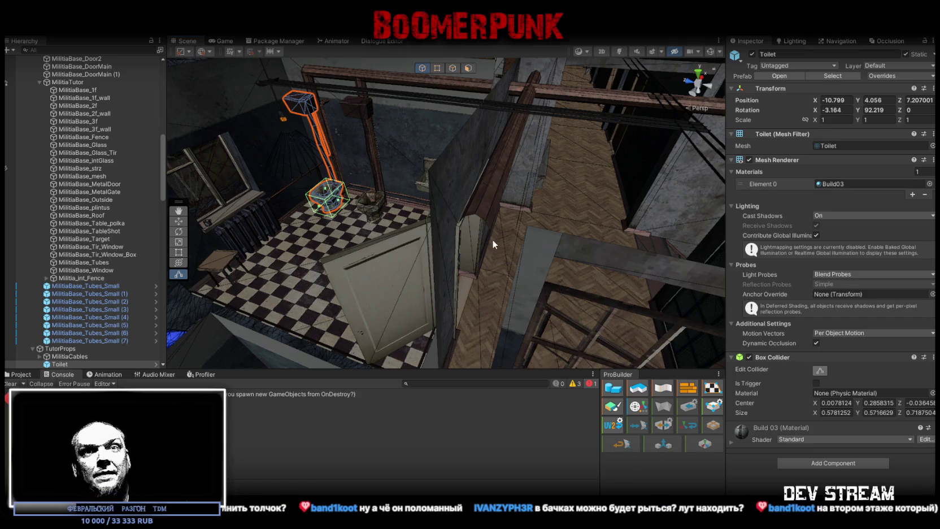
mouse_move(455, 209)
mouse_down()
mouse_move(444, 204)
mouse_move(500, 192)
mouse_move(488, 171)
mouse_move(650, 233)
mouse_move(668, 261)
mouse_move(498, 231)
mouse_up()
drag(457, 237, 472, 196)
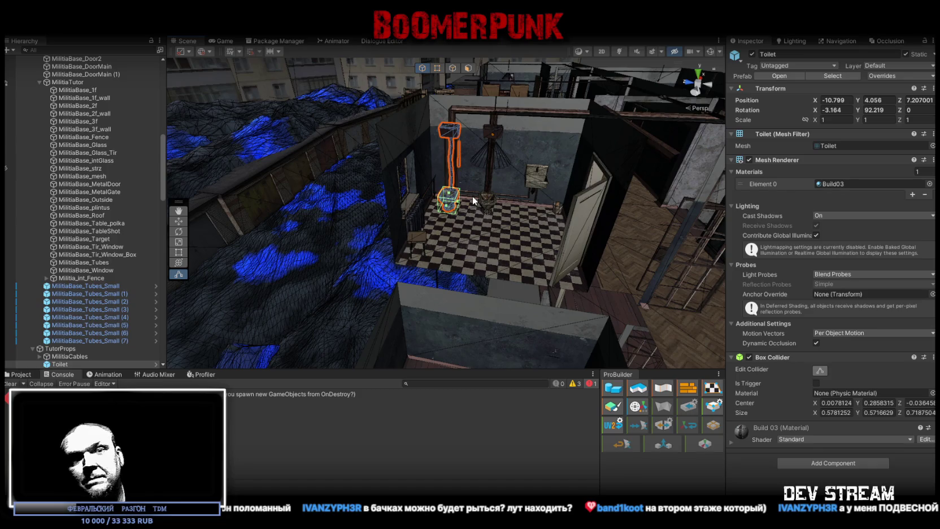
mouse_move(472, 195)
mouse_down()
mouse_move(489, 178)
mouse_move(595, 185)
mouse_move(494, 188)
mouse_up()
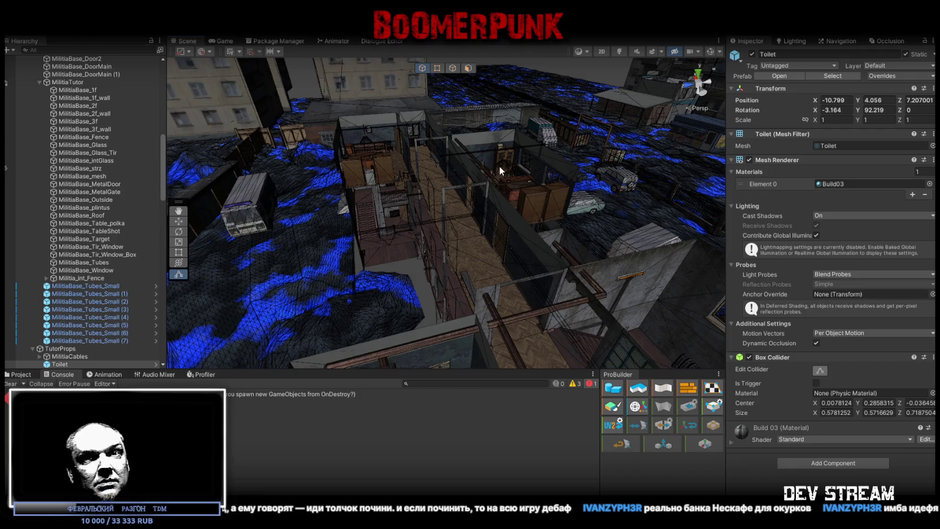
mouse_move(503, 181)
mouse_down()
mouse_move(469, 122)
mouse_move(458, 139)
mouse_move(450, 273)
mouse_move(446, 141)
mouse_up()
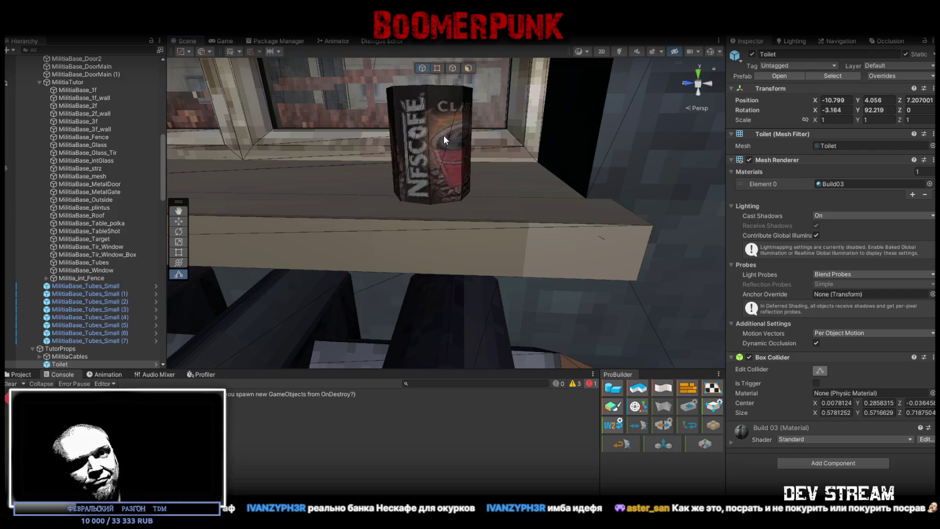
- Approach and frame the Nescafe can on the windowsill, then fly out over the rooftops
mouse_move(443, 135)
mouse_down()
mouse_move(431, 210)
mouse_move(601, 196)
mouse_move(537, 178)
mouse_move(541, 185)
mouse_up()
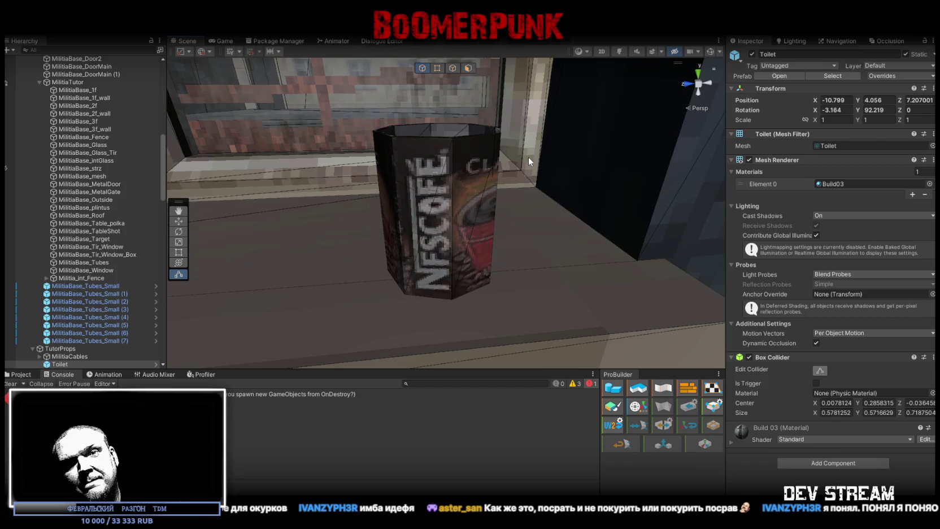
mouse_move(521, 167)
mouse_down()
mouse_move(641, 203)
mouse_move(544, 334)
mouse_move(519, 300)
mouse_move(500, 159)
mouse_move(524, 196)
mouse_up()
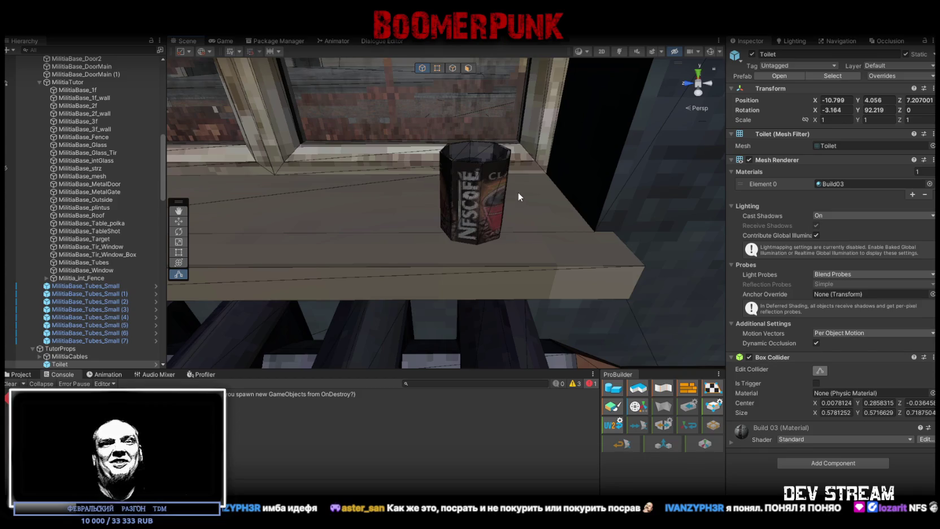
key(f)
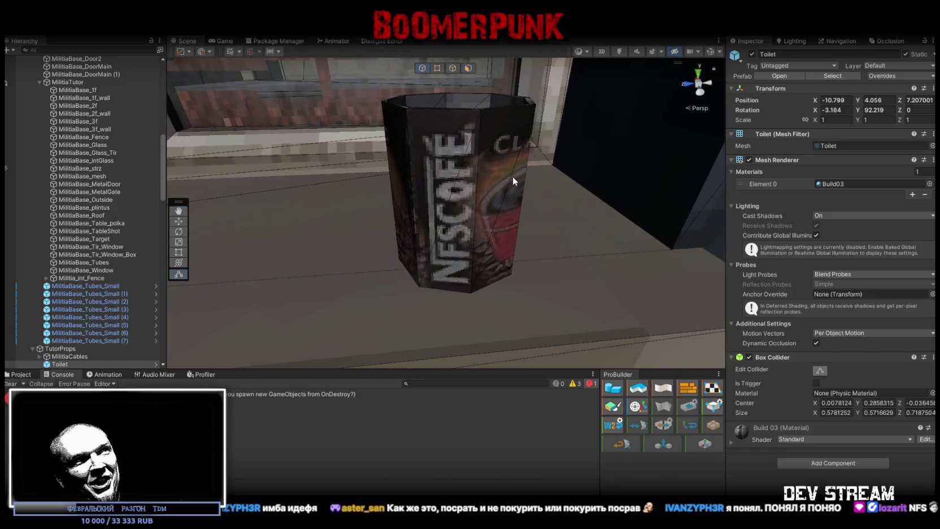
scroll(466, 204, down, 10)
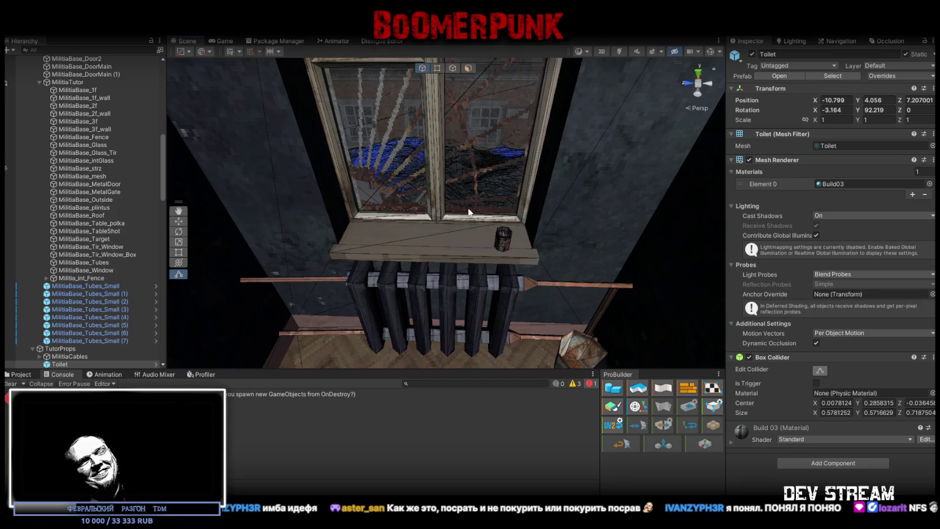
mouse_move(477, 157)
mouse_down()
mouse_move(50, 104)
mouse_move(130, 128)
mouse_move(384, 140)
mouse_move(395, 176)
mouse_move(382, 187)
mouse_up()
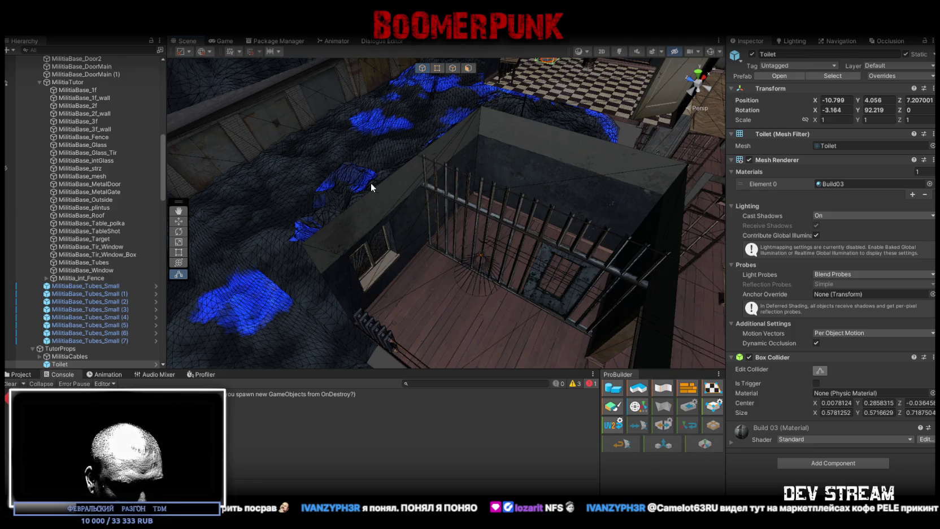
- Fly the scene camera down close above the barred, wood-floored cell room
mouse_move(371, 186)
mouse_down()
mouse_move(371, 216)
mouse_move(315, 130)
mouse_move(569, 170)
mouse_move(630, 260)
mouse_move(401, 254)
mouse_up()
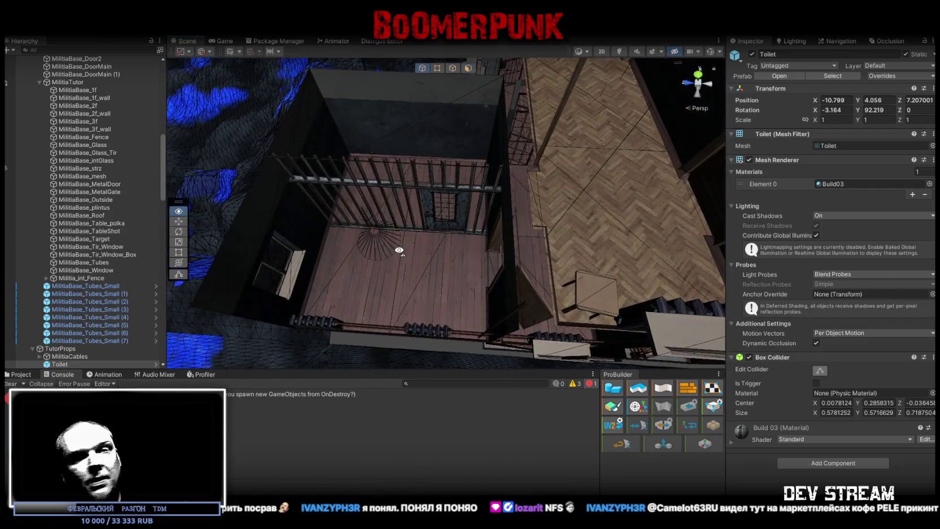